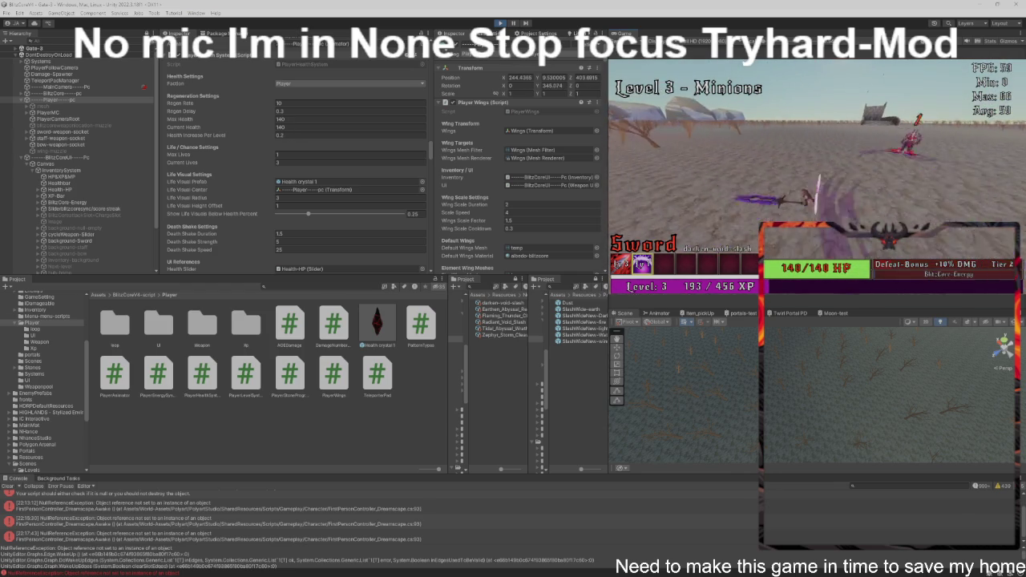
Step: Continue past Level Complete prompts and play through the minion levels until the Level 5 mini boss falls
key("space")
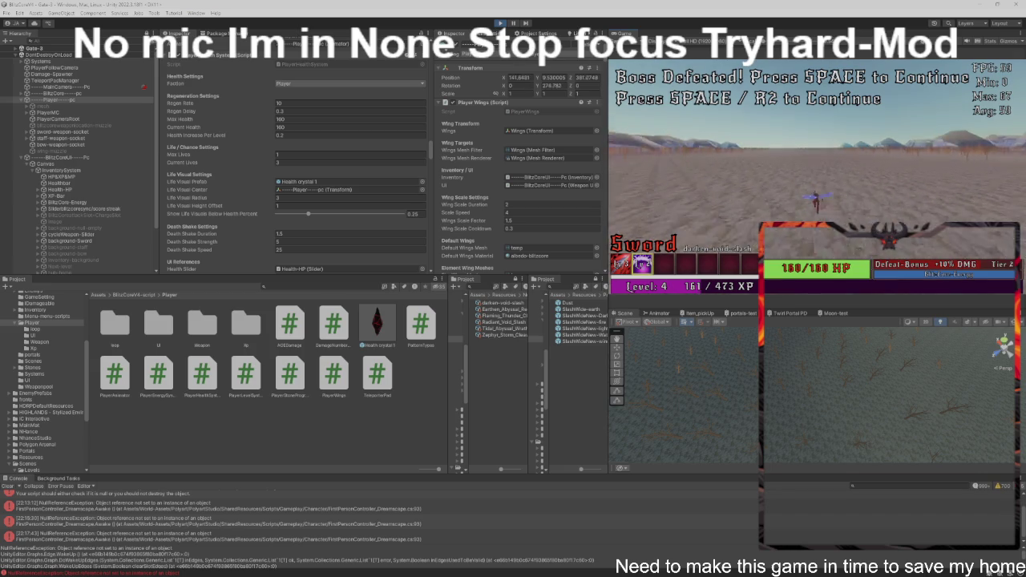
Step: Continue past the defeated mini boss and play the remaining levels until the Level 1 start screen
key("space")
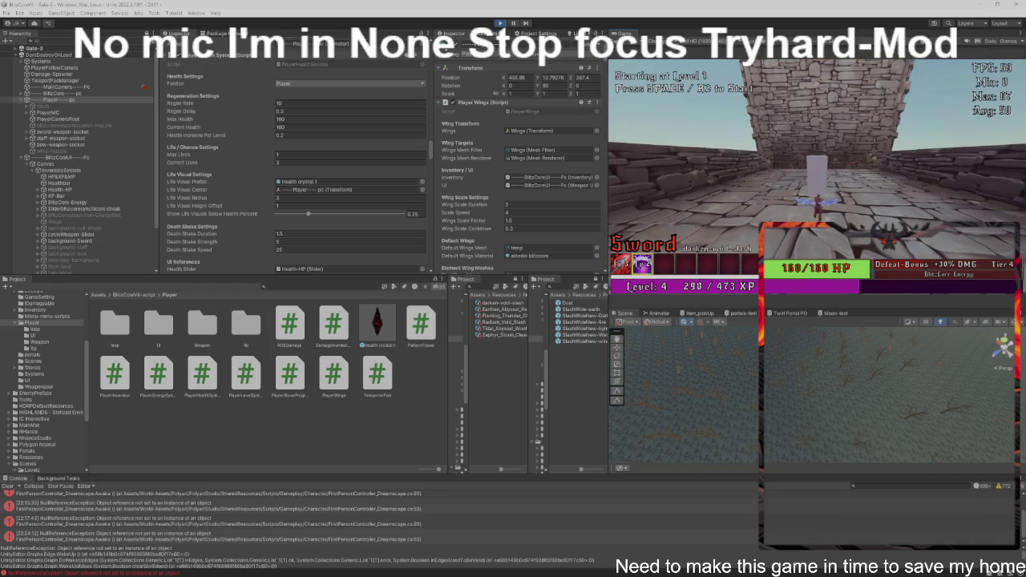
Step: Maximize the Game view and fight through Levels 8 and 9 to defeat the Level 10 Titan
key("shift+space")
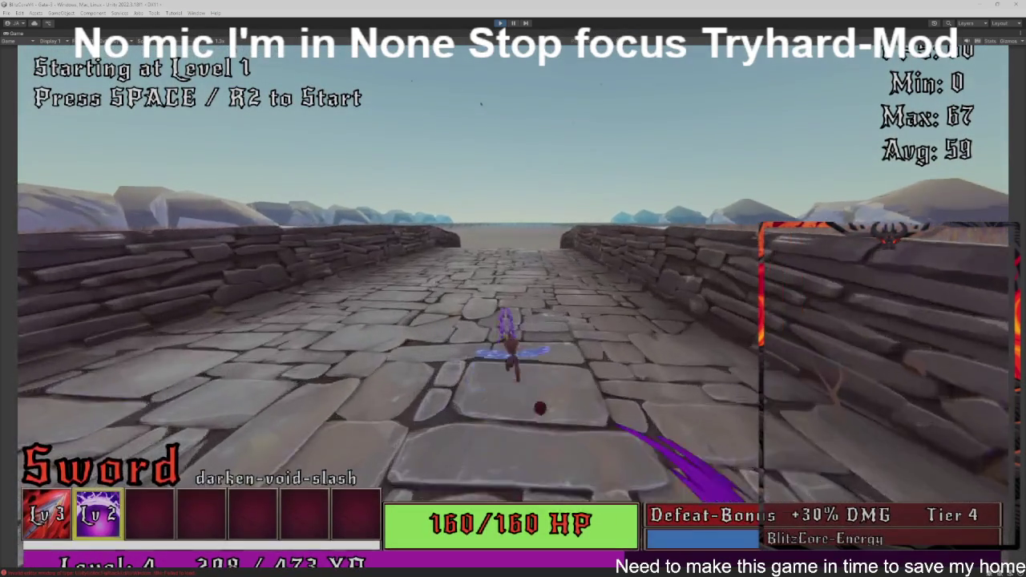
key("w")
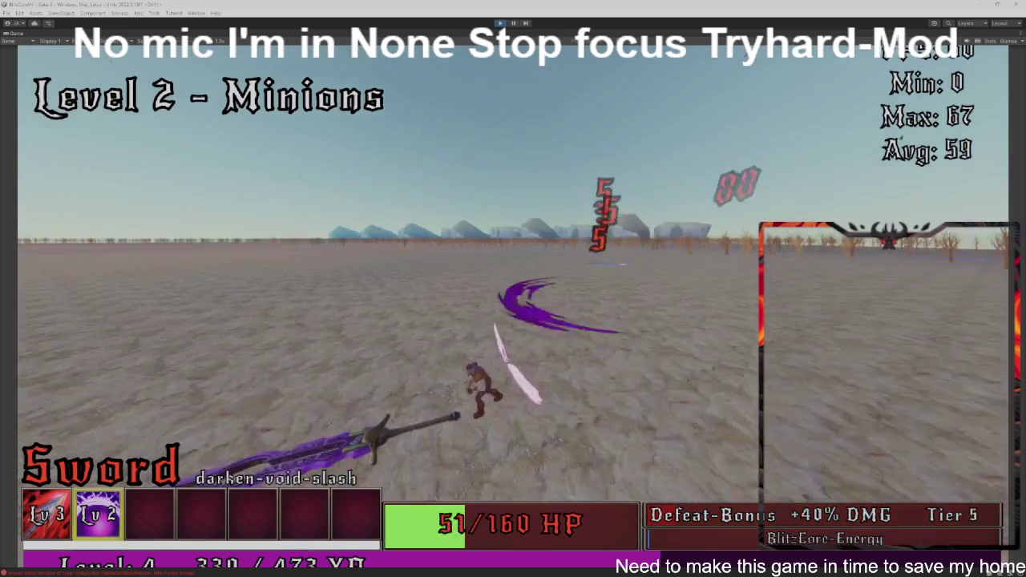
key("space")
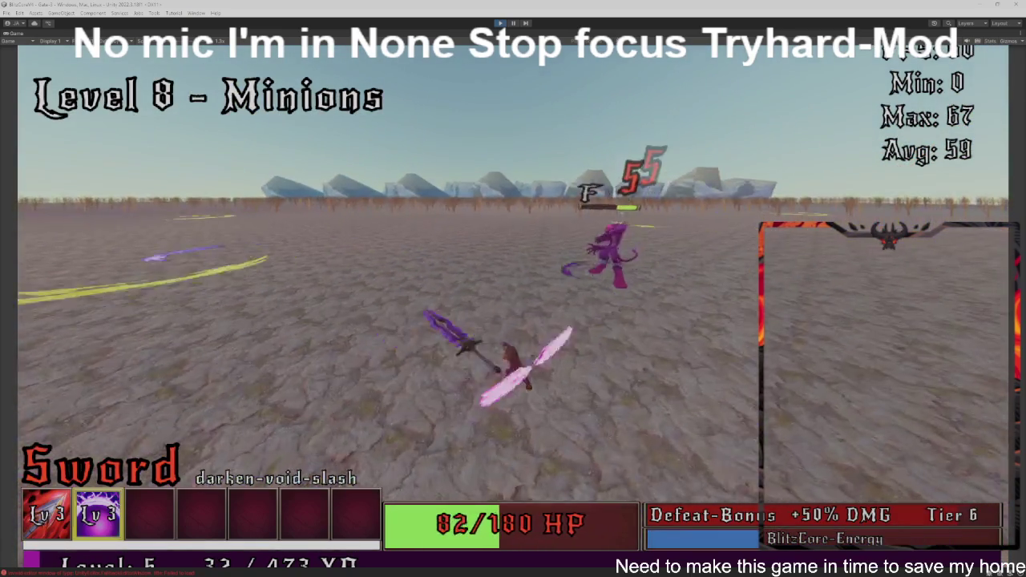
key("space")
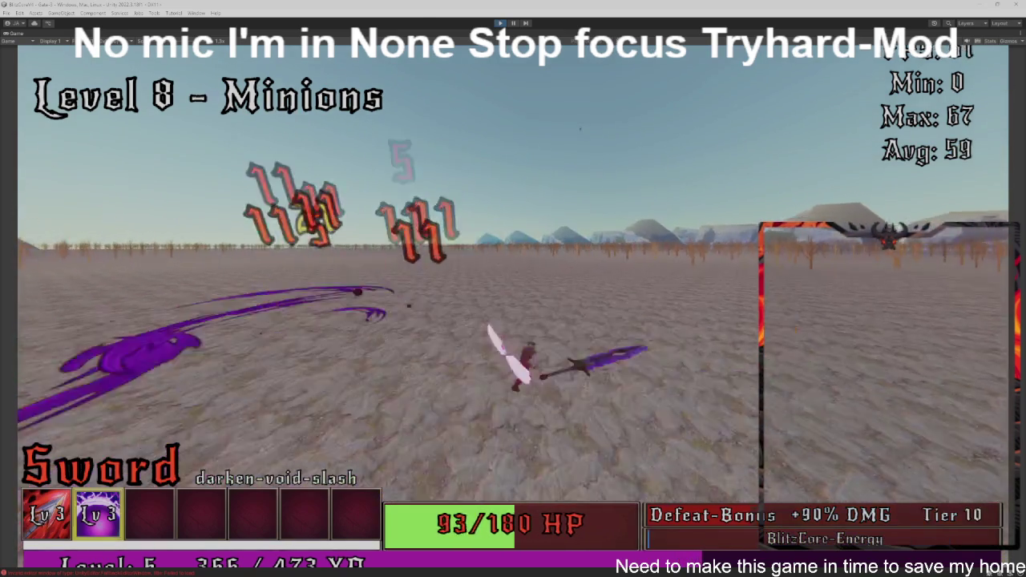
key("space")
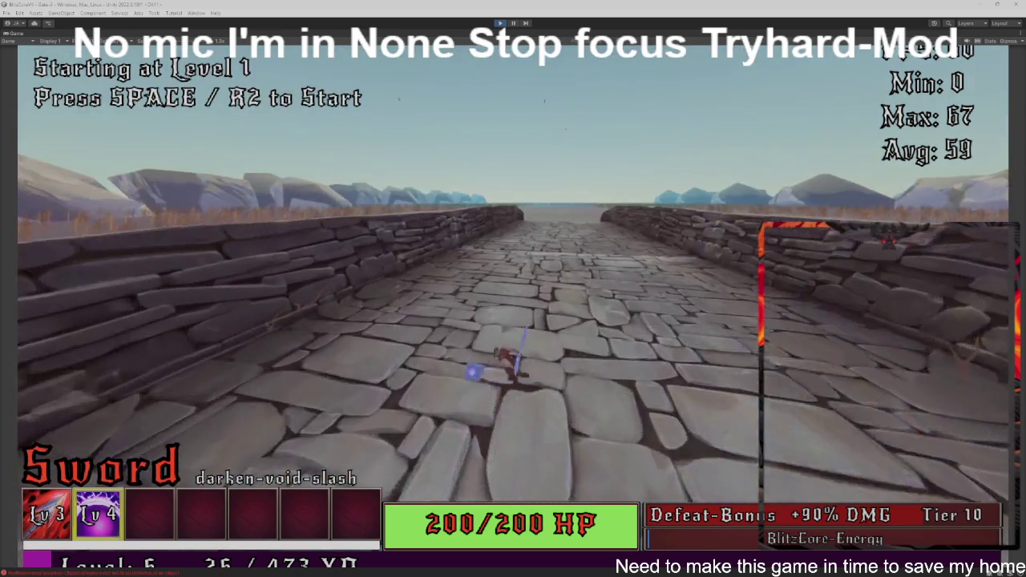
Step: Start the new run at Level 1 and clear the minion levels through the Level 5 mini boss
key("space")
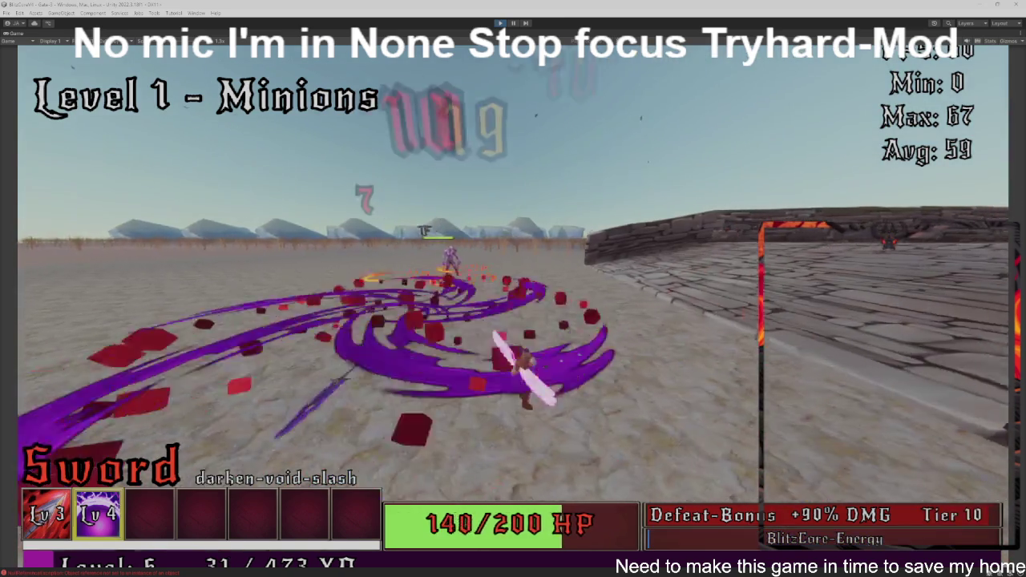
key("space")
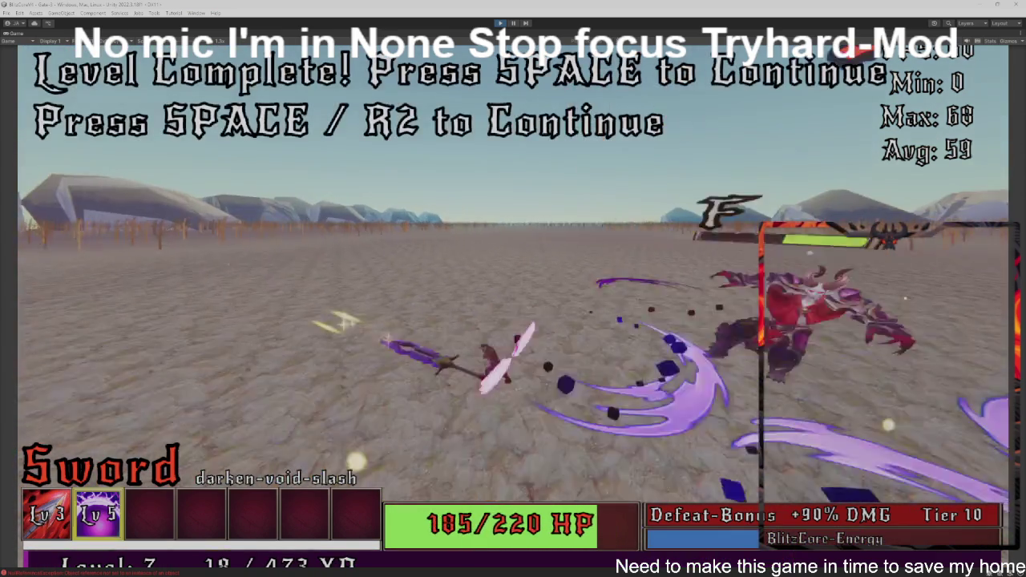
Step: Continue to Level 7, finish the run, and return to the Rocky Burrow board at 220/220 HP
key("space")
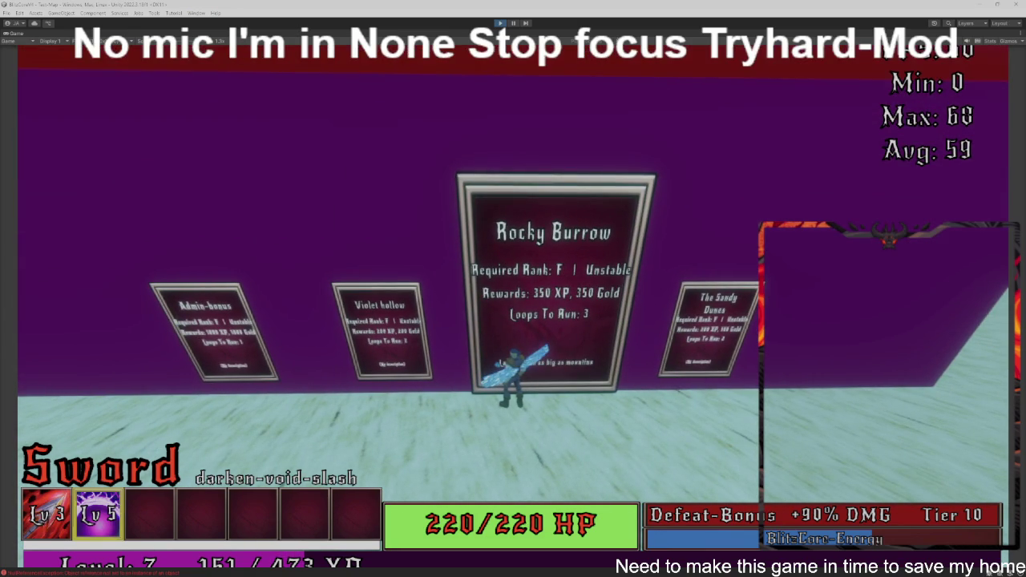
Step: Start the Rocky Burrow run and fight through the minion waves of Levels 1 to 6
key("space")
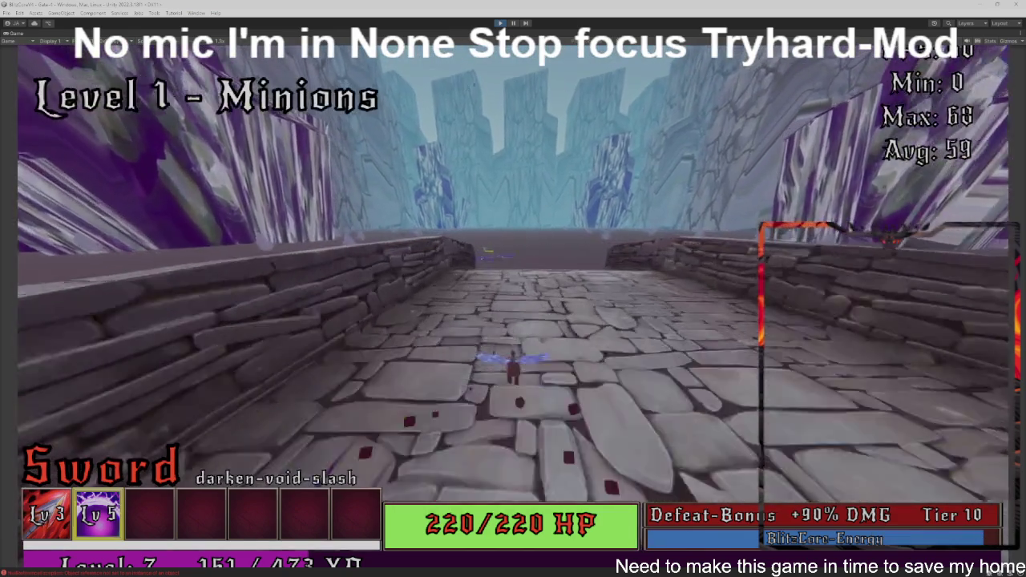
key("w")
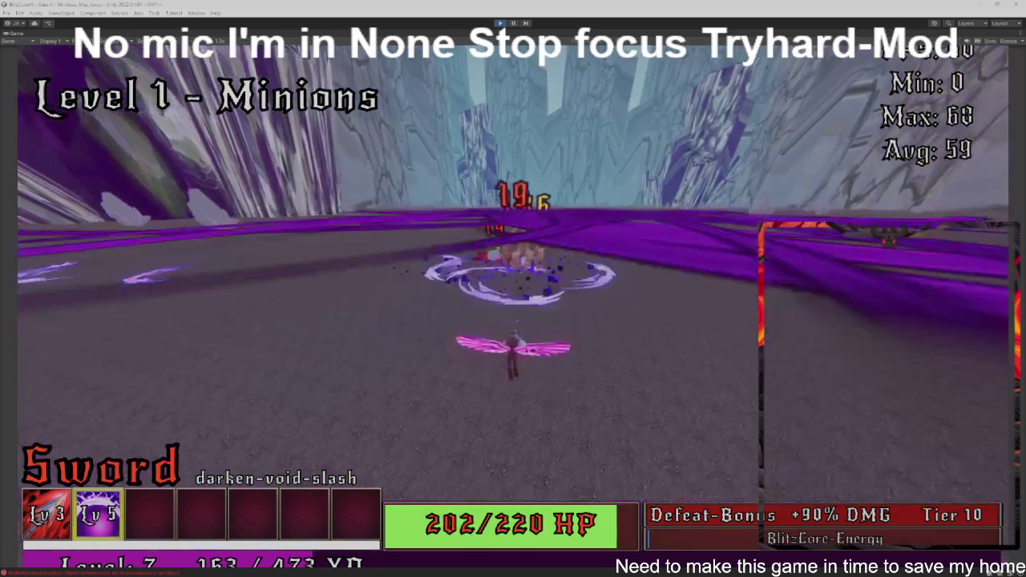
key("w")
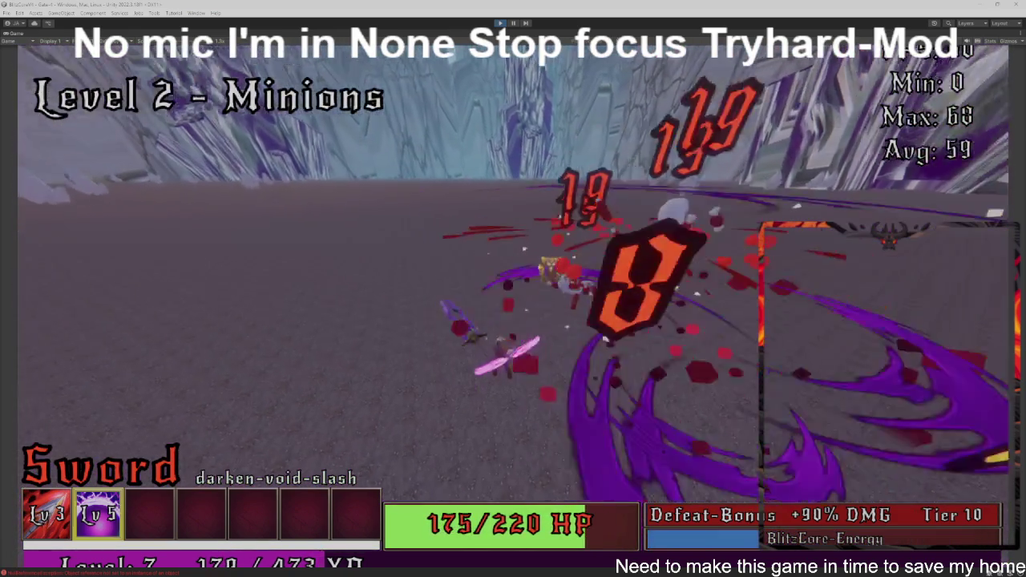
key("w")
key("w")
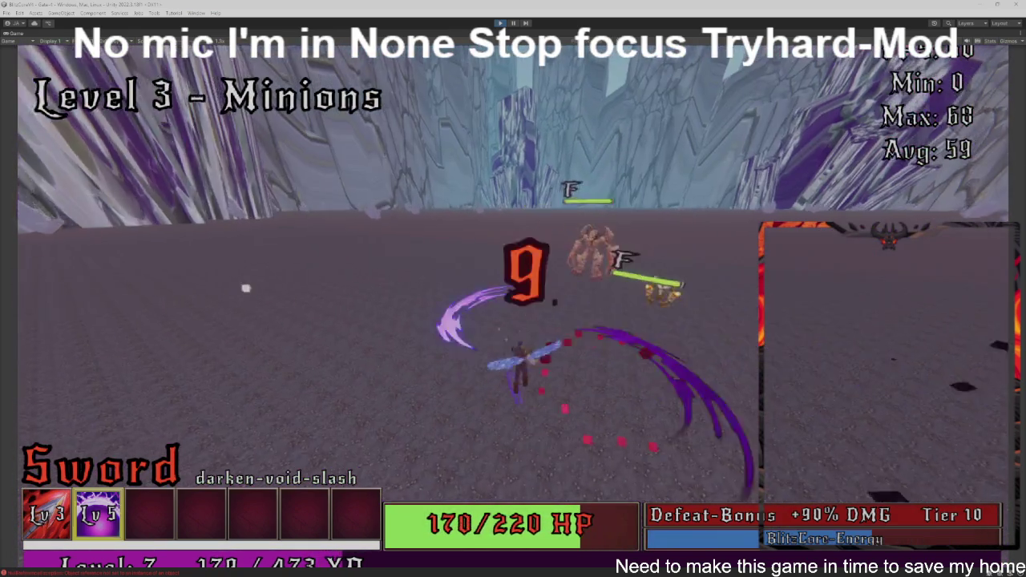
key("w")
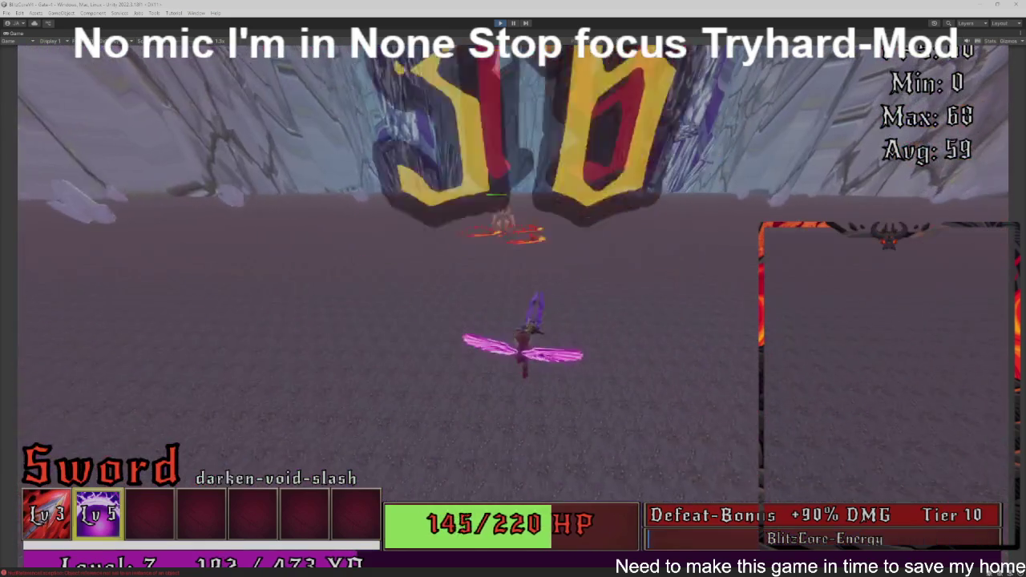
key("w")
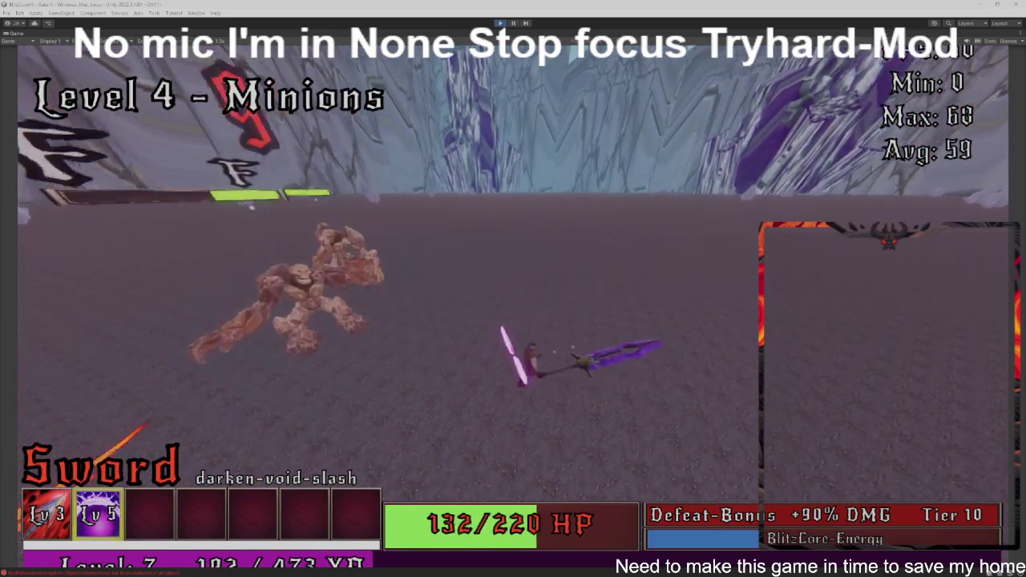
key("w")
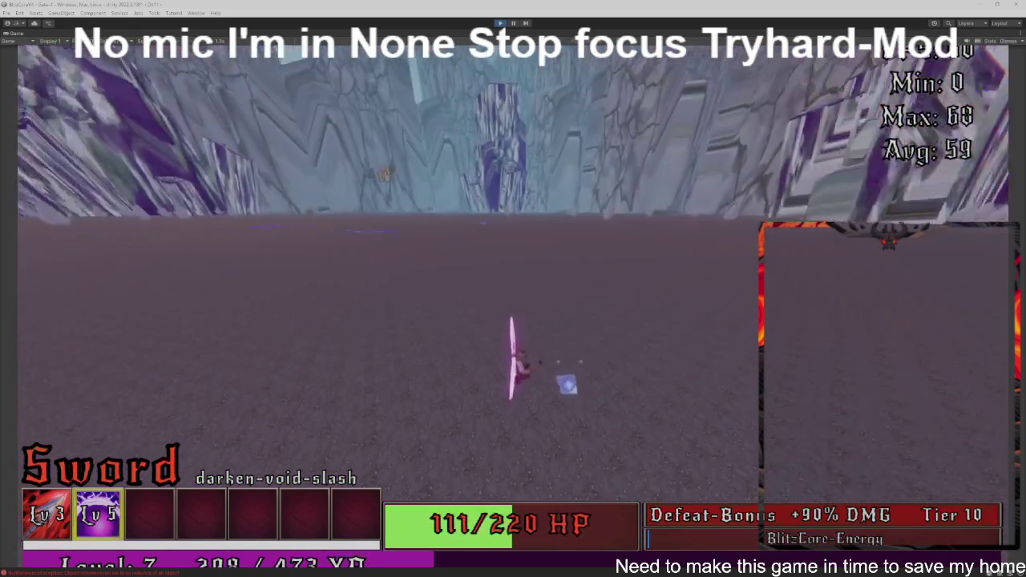
key("w")
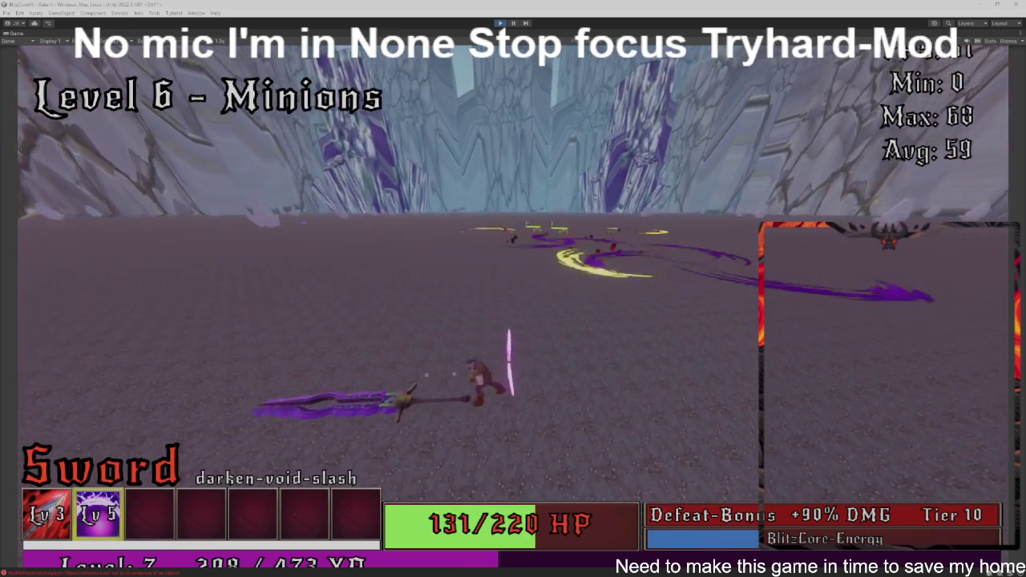
key("w")
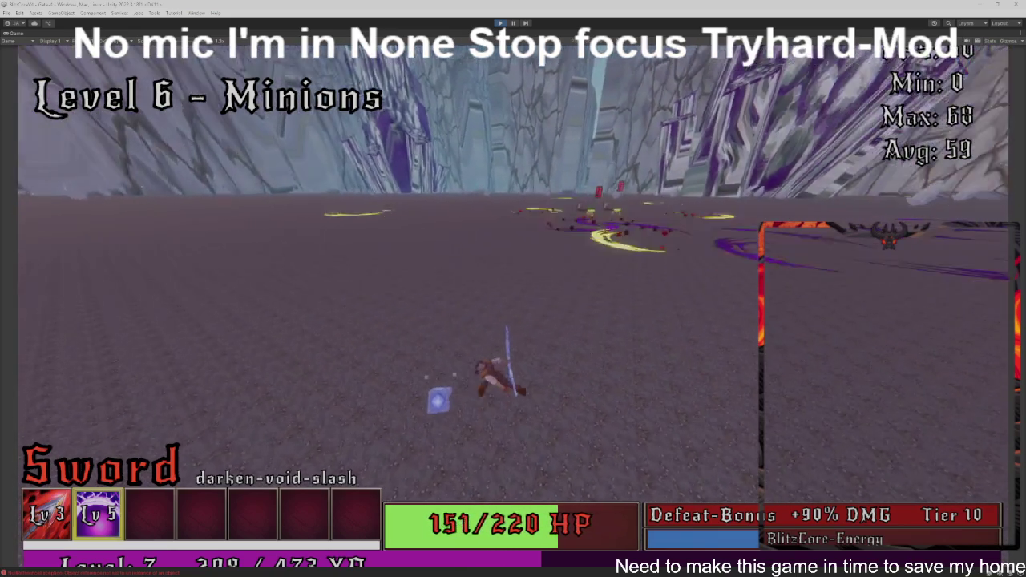
key("w")
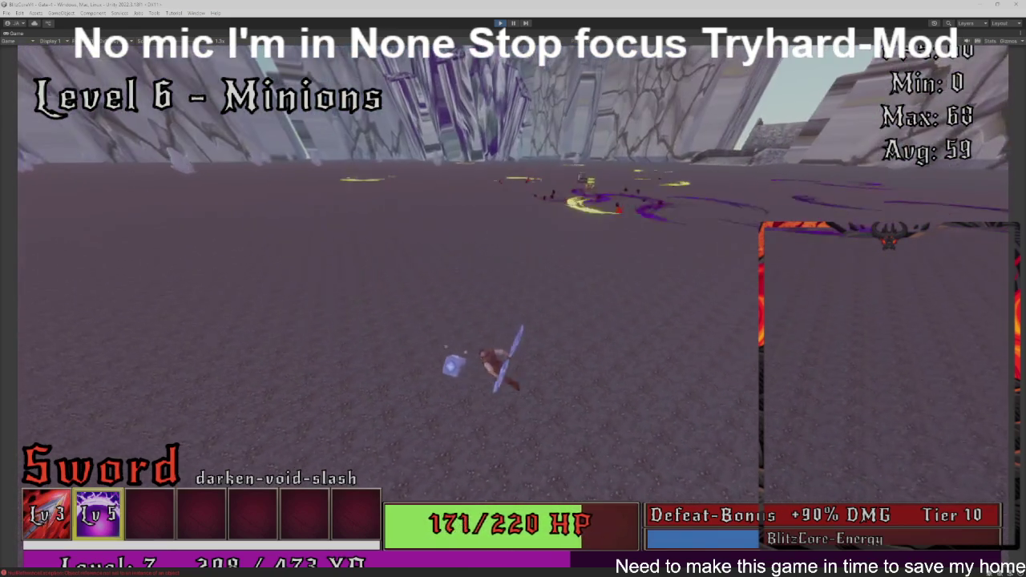
key("w")
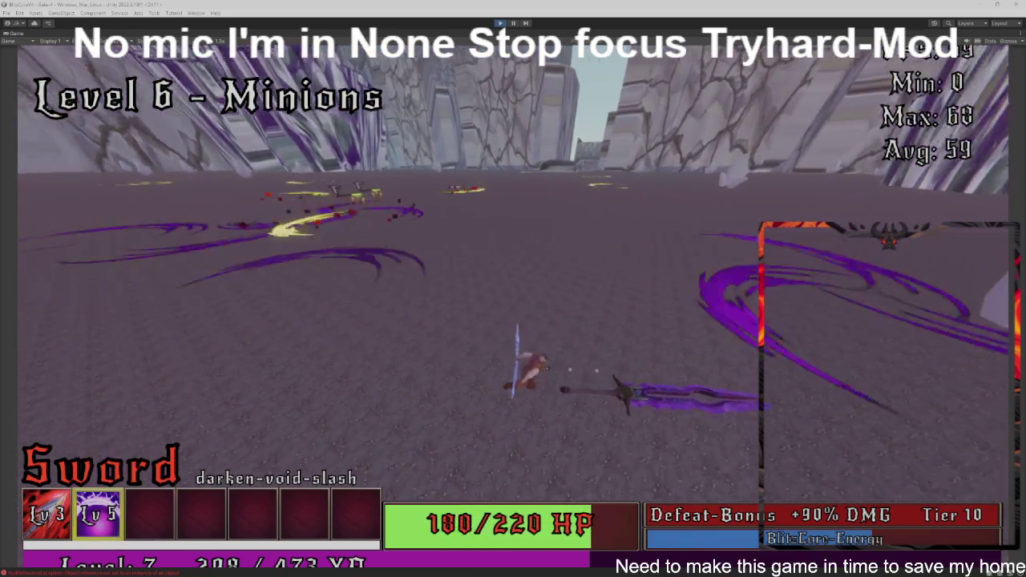
key("w")
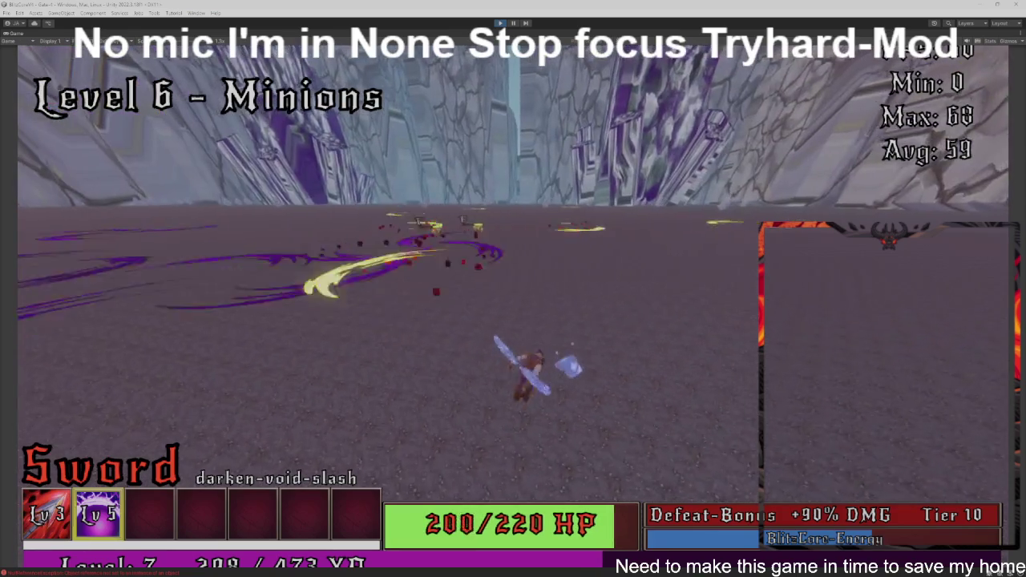
key("w")
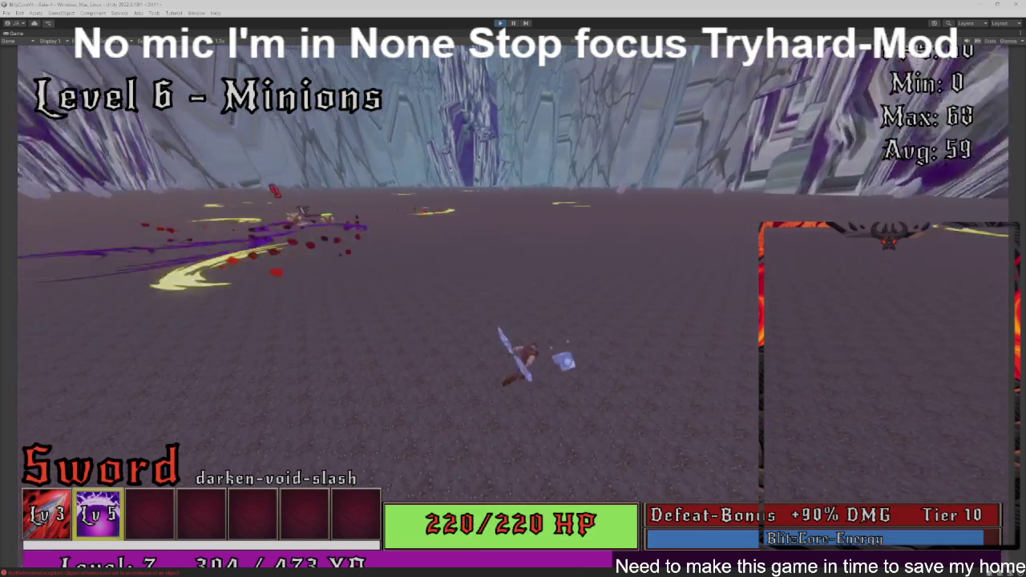
Step: Clear the Level 7, 8 and 9 minion waves and advance on the Level 10 Titan Boss
key("w")
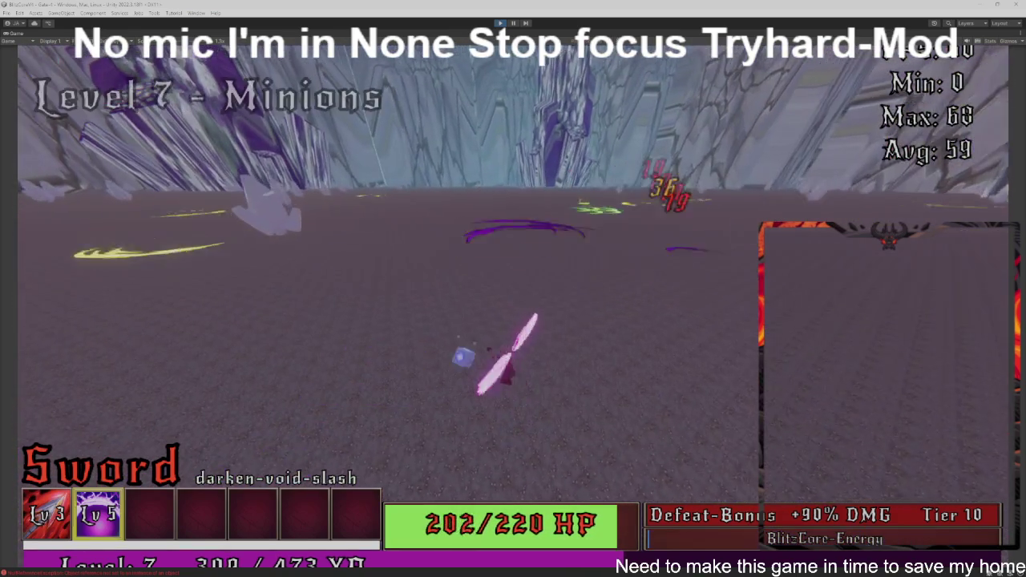
key("w")
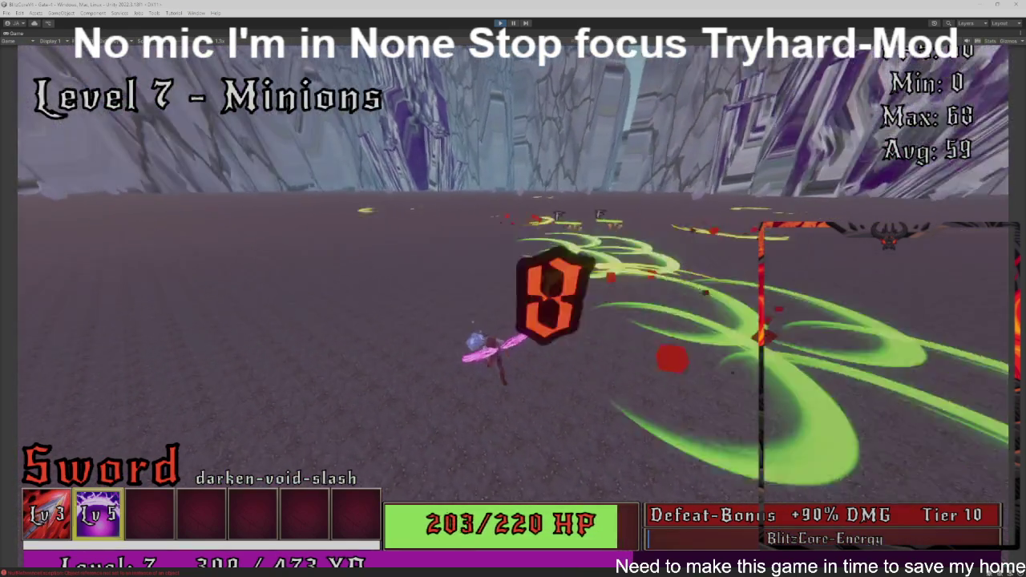
key("w")
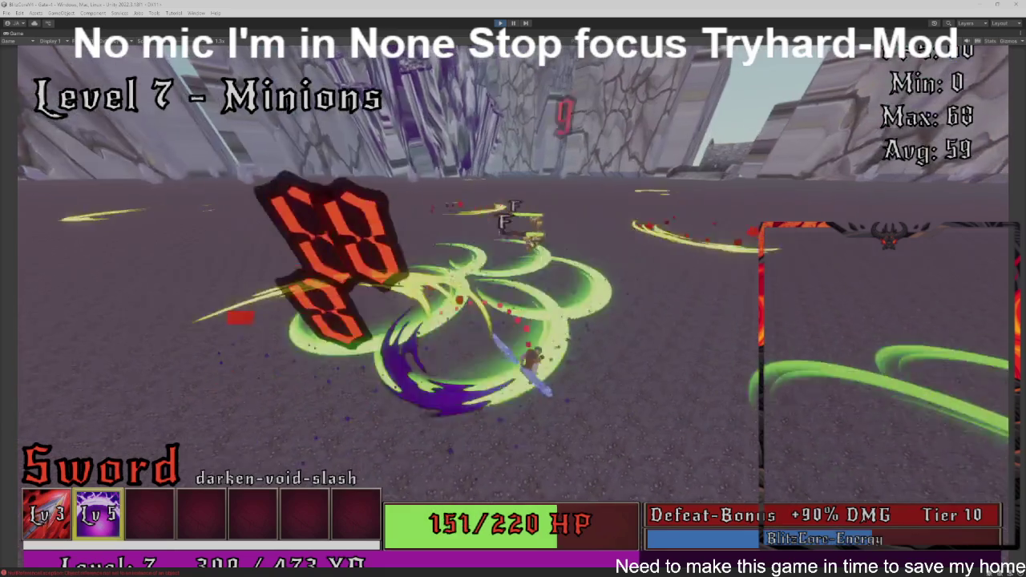
key("w")
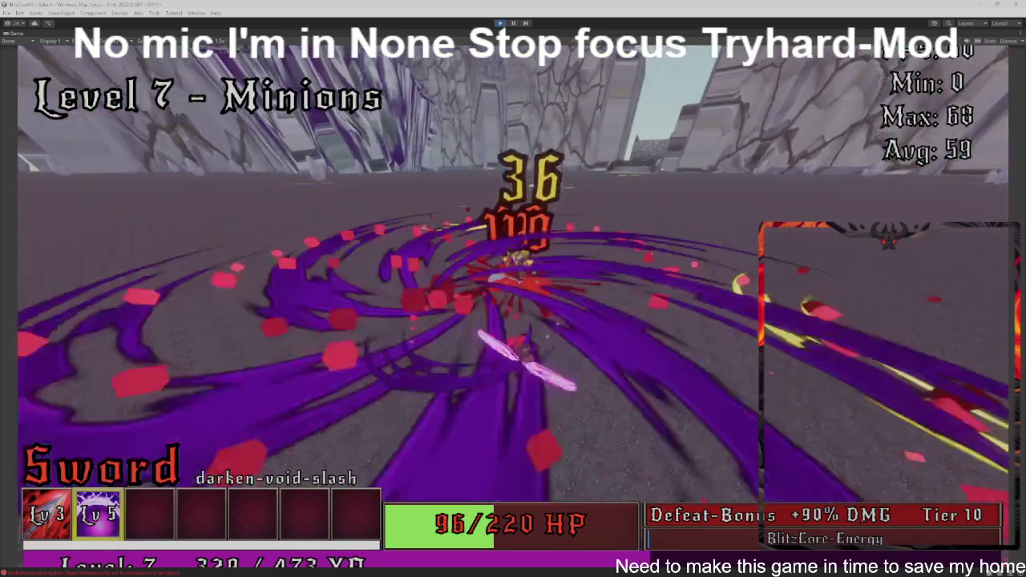
key("w")
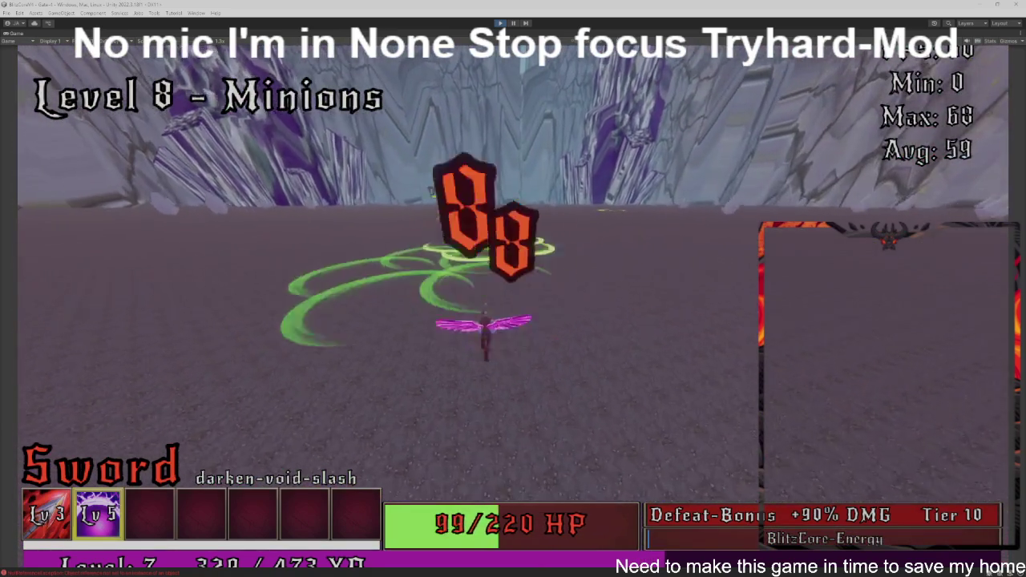
key("w")
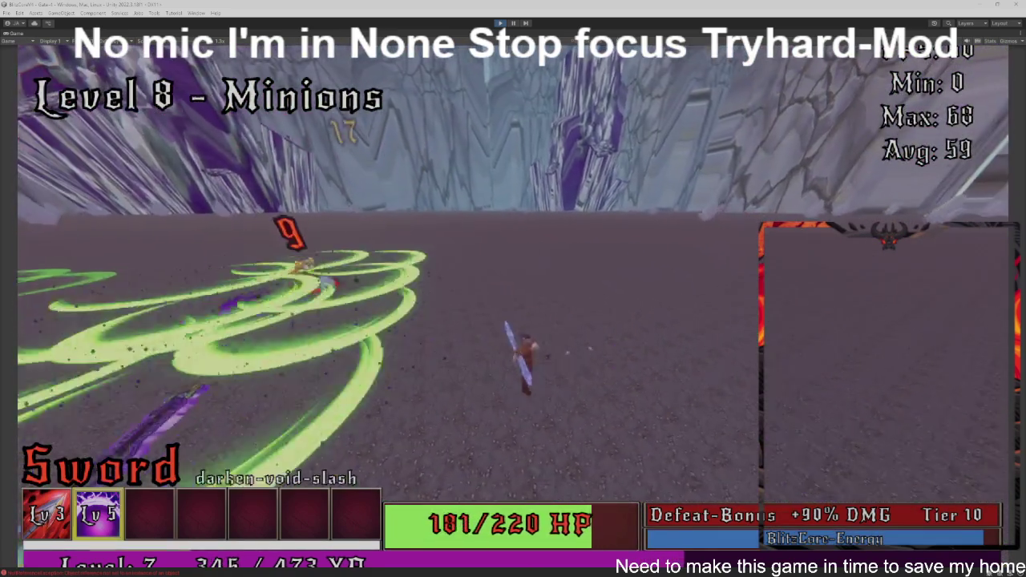
key("space")
key("w")
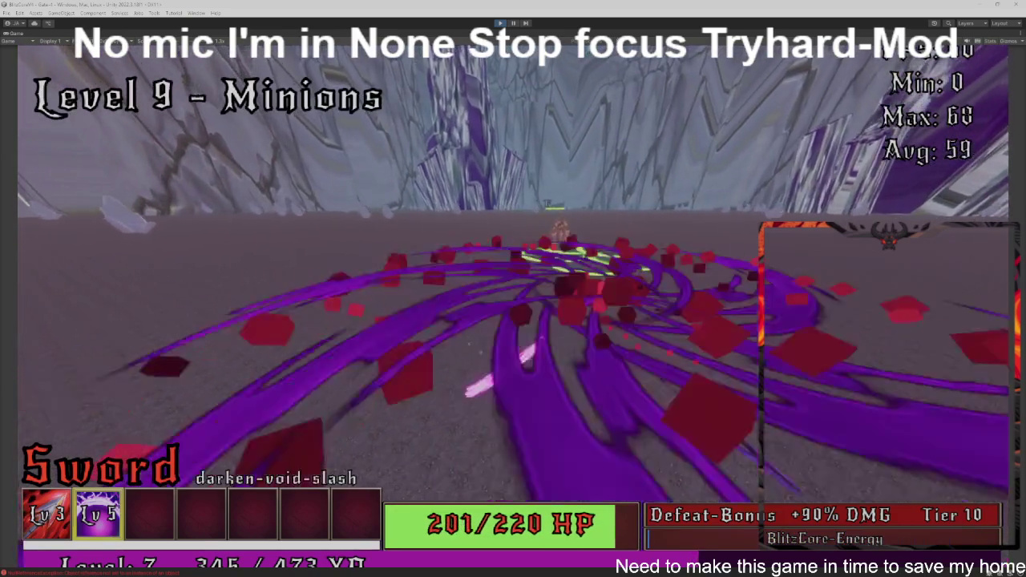
key("w")
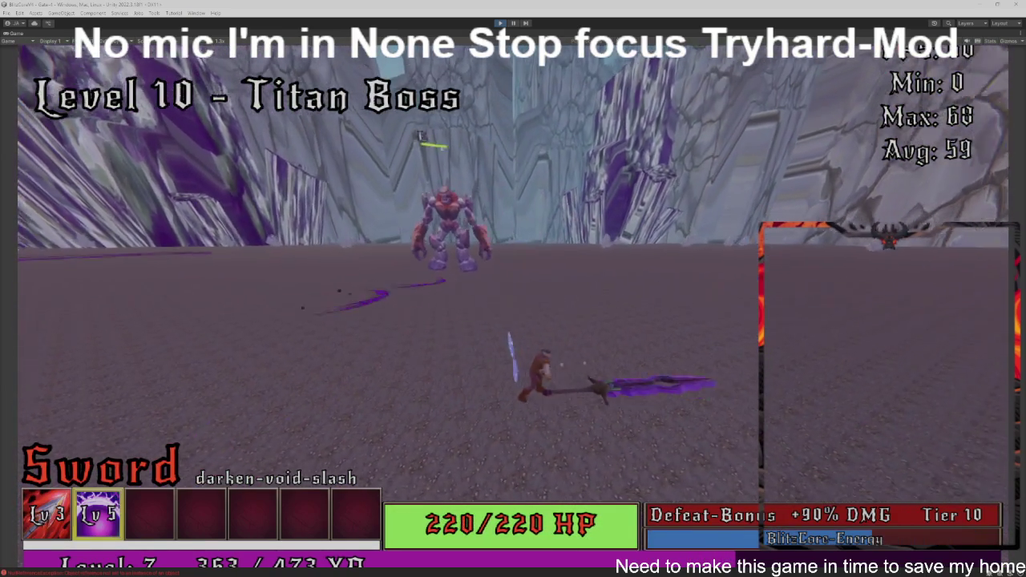
Step: Defeat the Titan Boss, then clear the minions of Levels 1 to 3 in the next run
key("w")
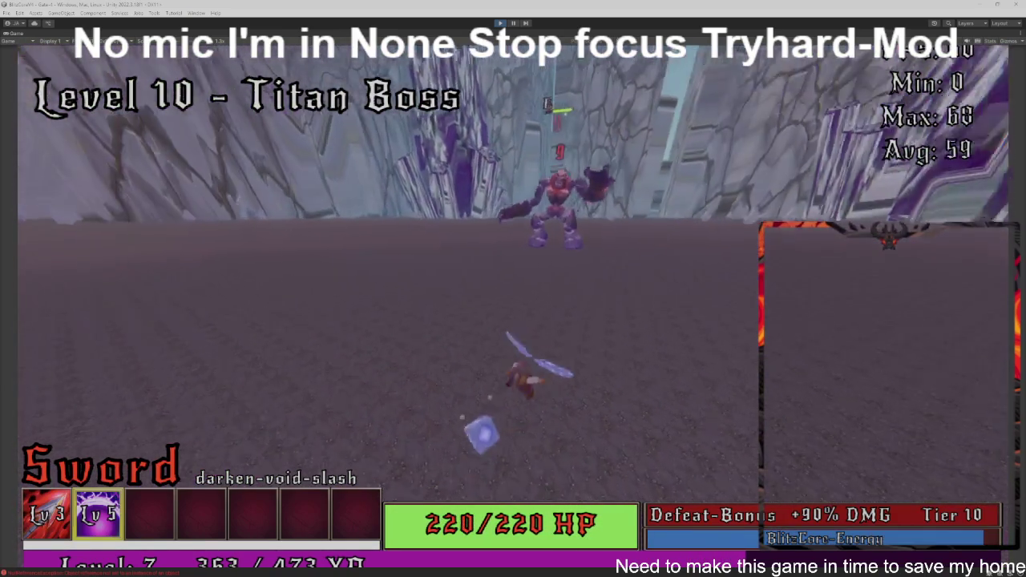
key("w")
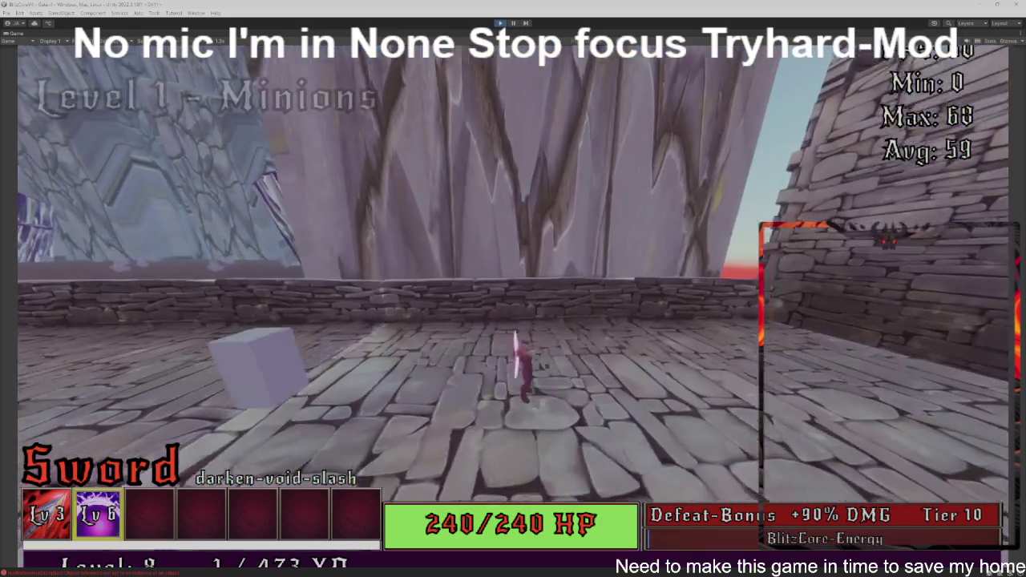
key("w")
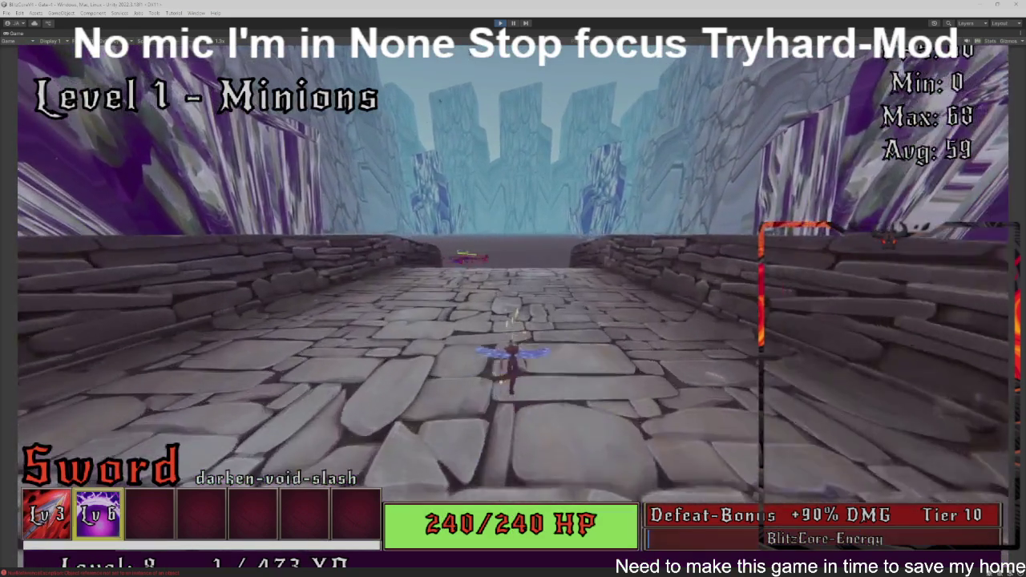
key("w")
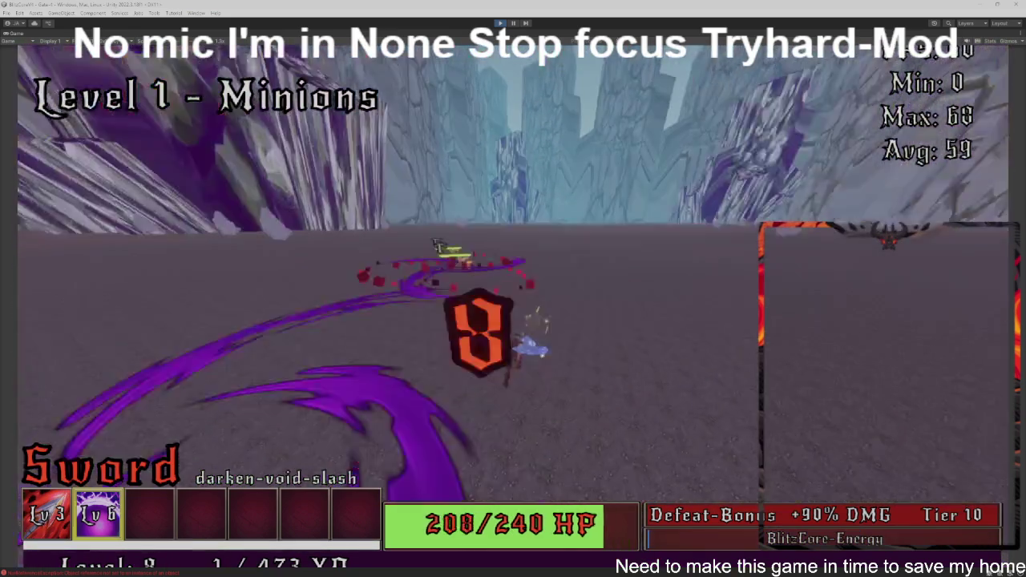
key("w")
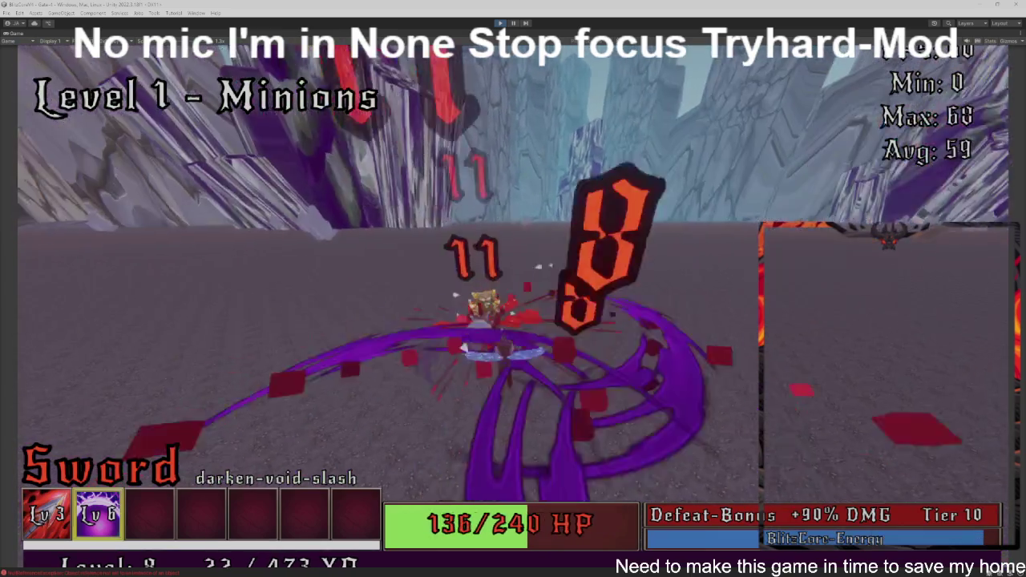
key("w")
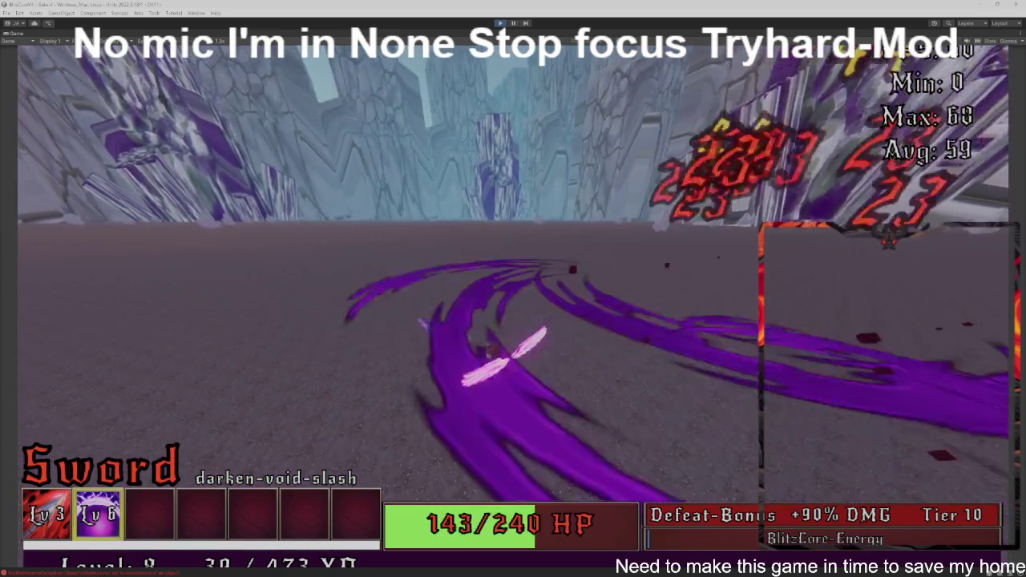
key("w")
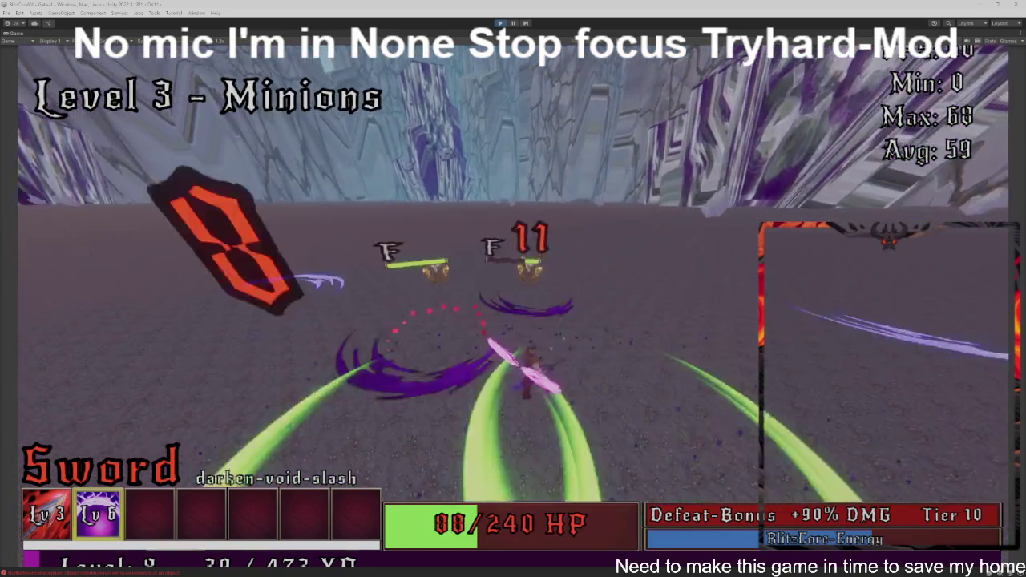
key("w")
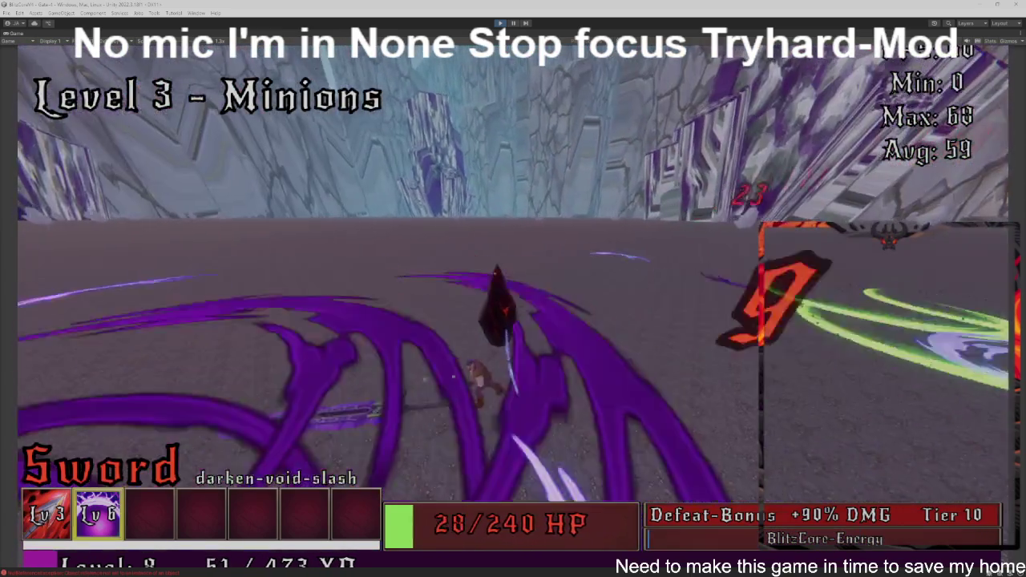
key("w")
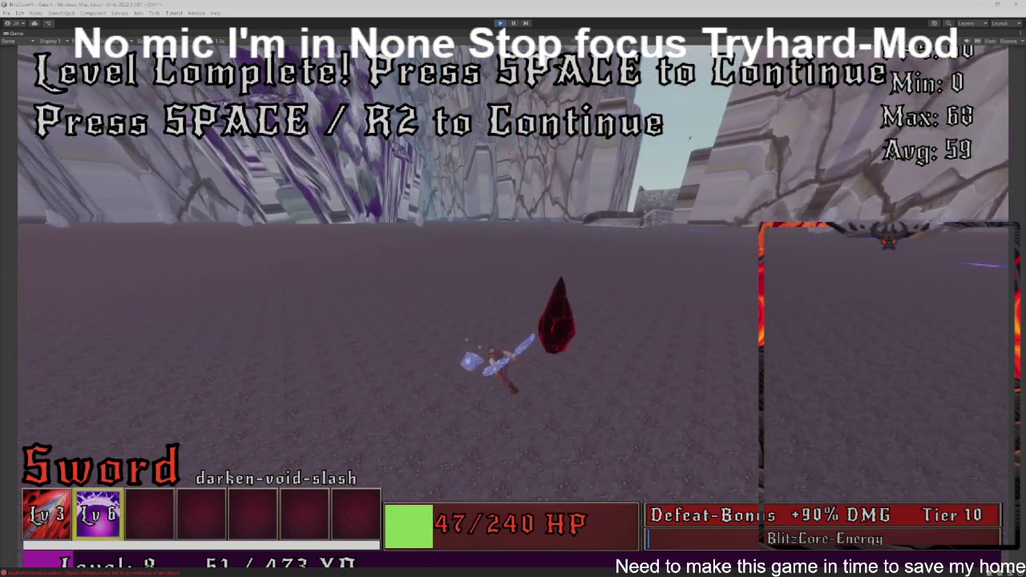
key("w")
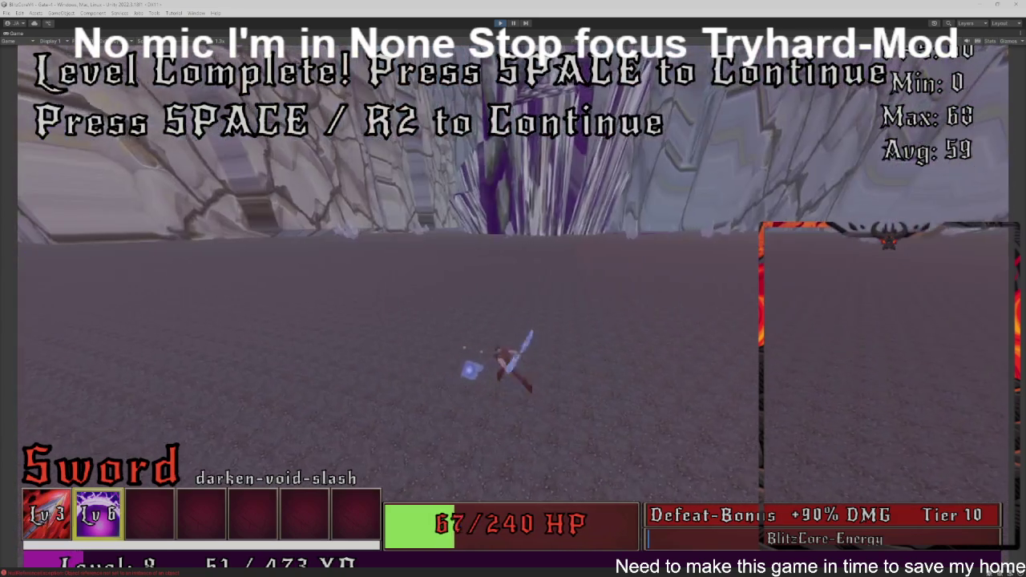
Step: Clear the Level 4 minions and defeat the Level 5 mini boss
key("w")
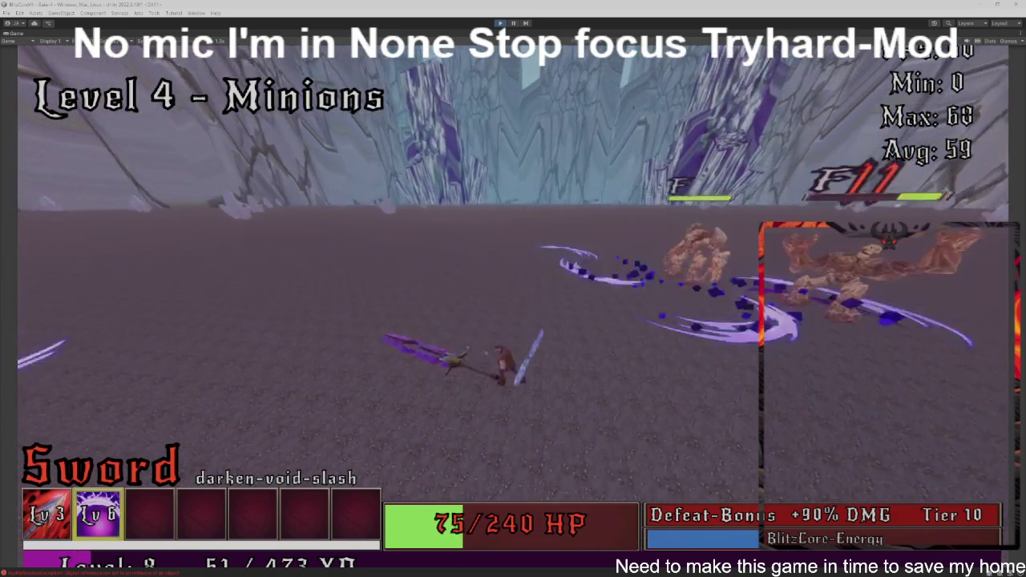
key("w")
key("w")
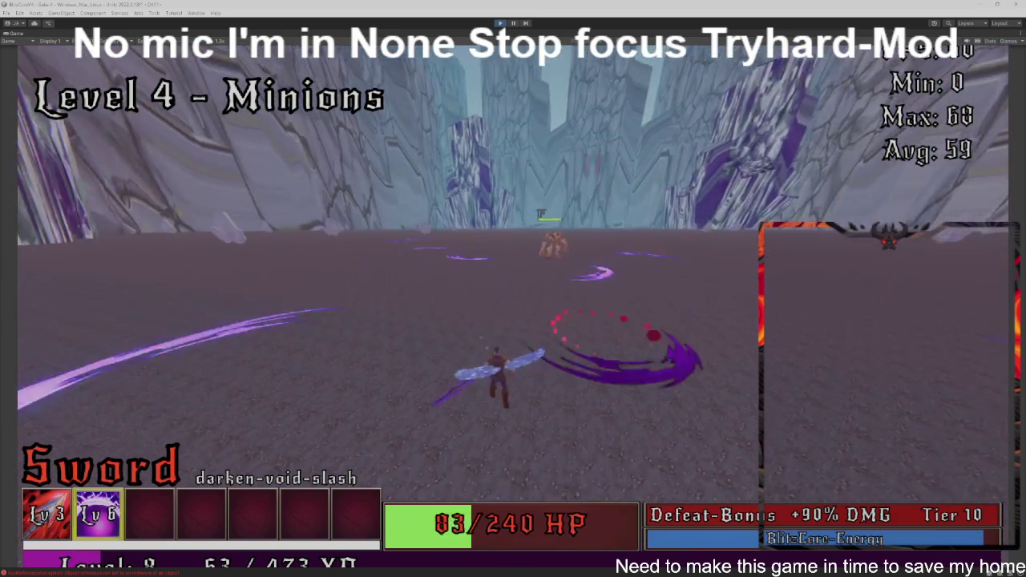
key("space")
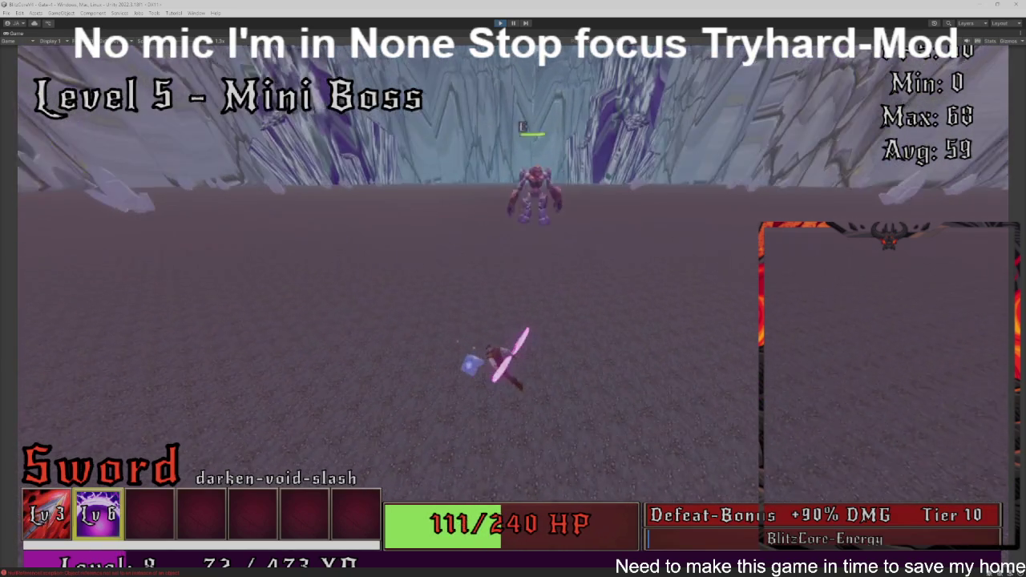
key("w")
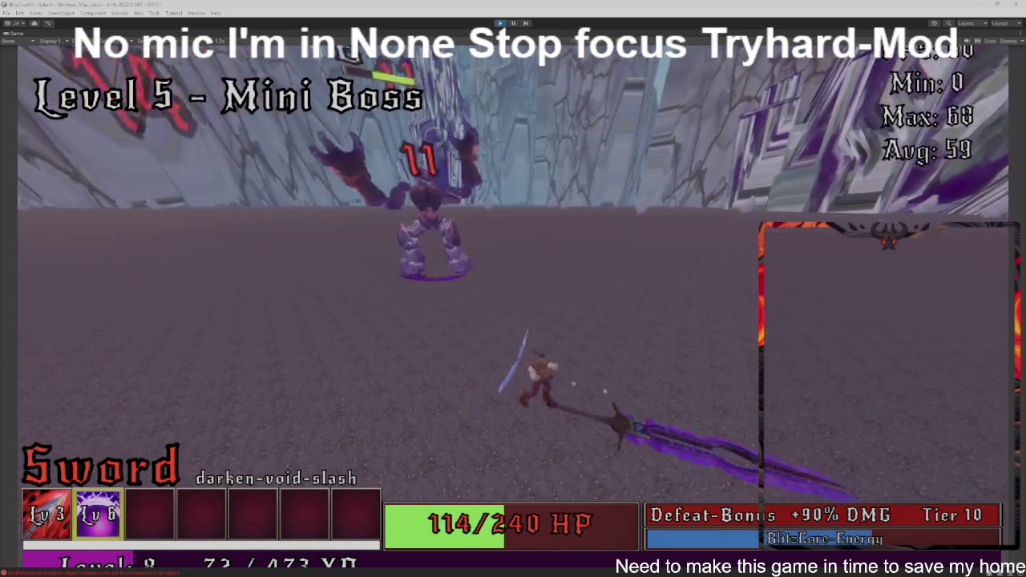
key("w")
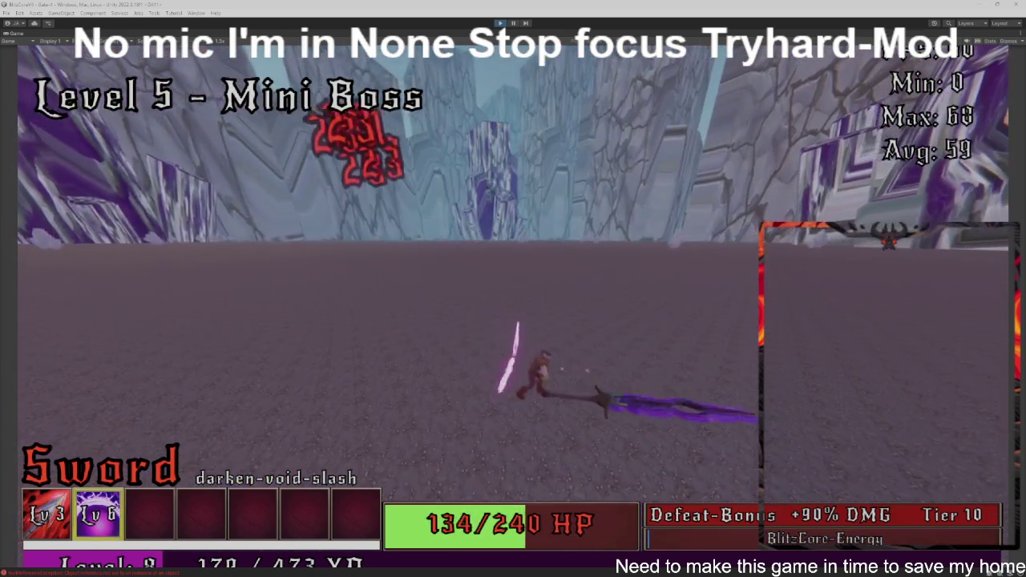
key("space")
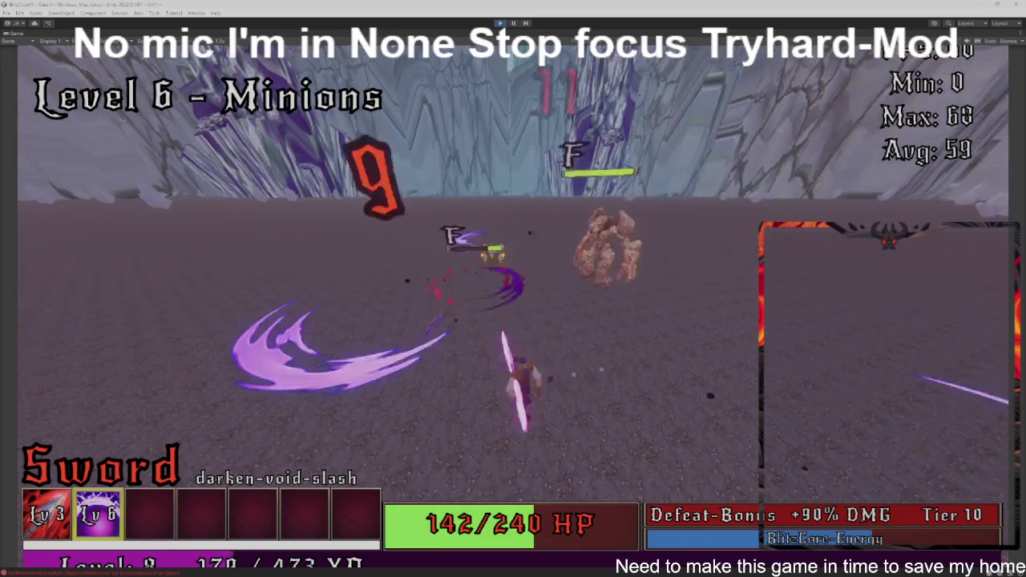
Step: Fight through the Level 6 to 9 minions and attack the Level 10 Titan Boss
key("w")
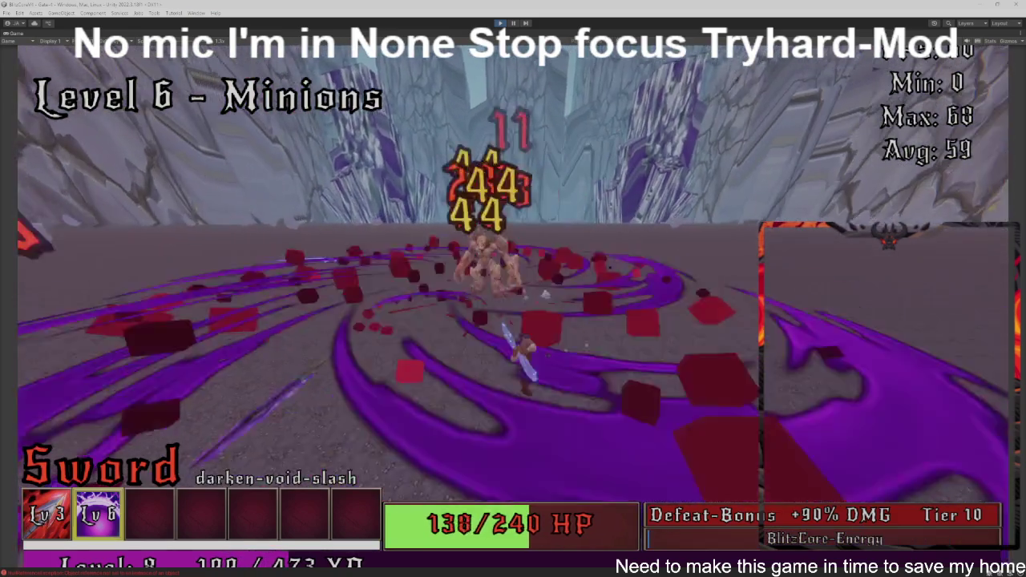
key("w")
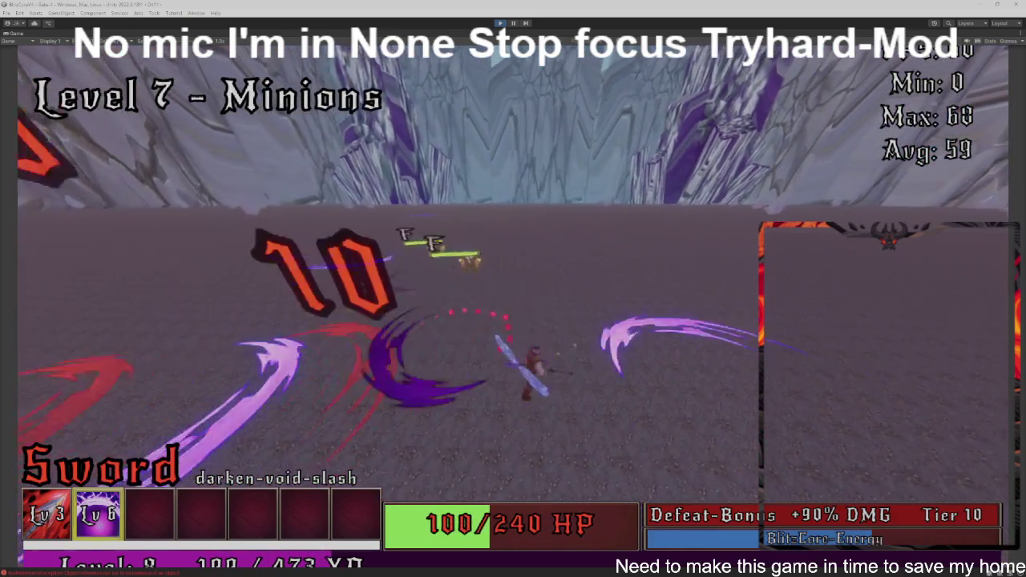
key("w")
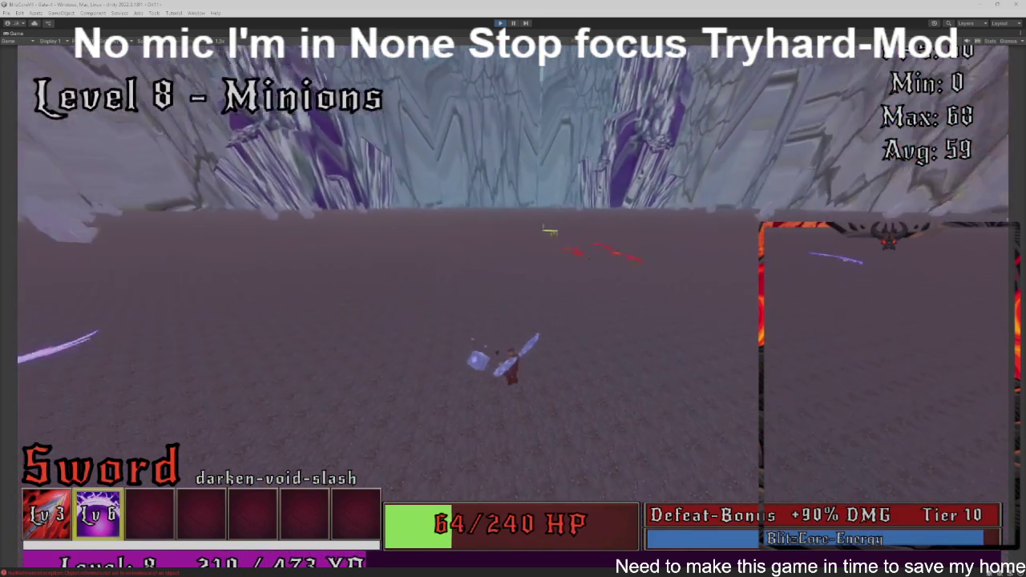
key("w")
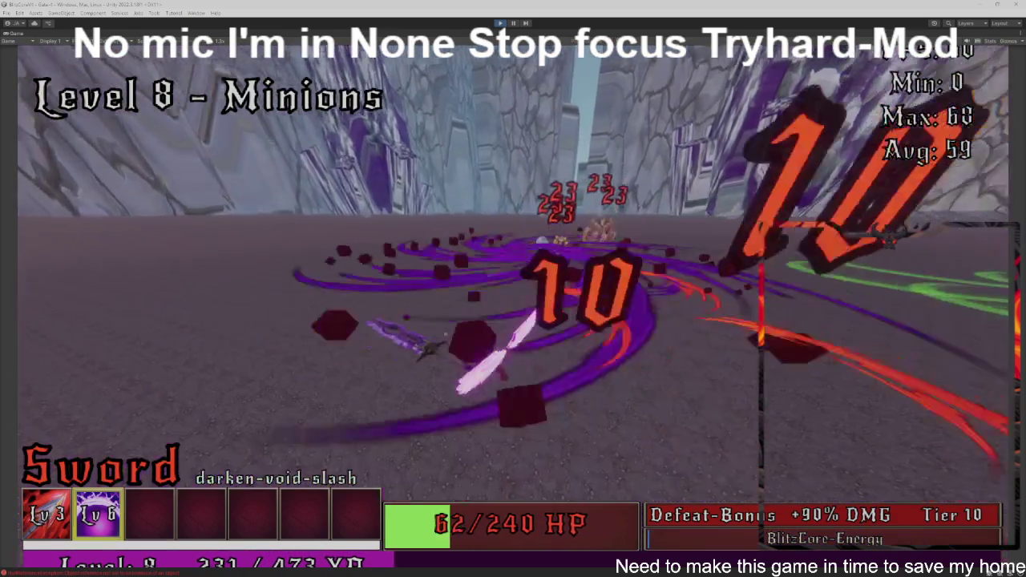
key("w")
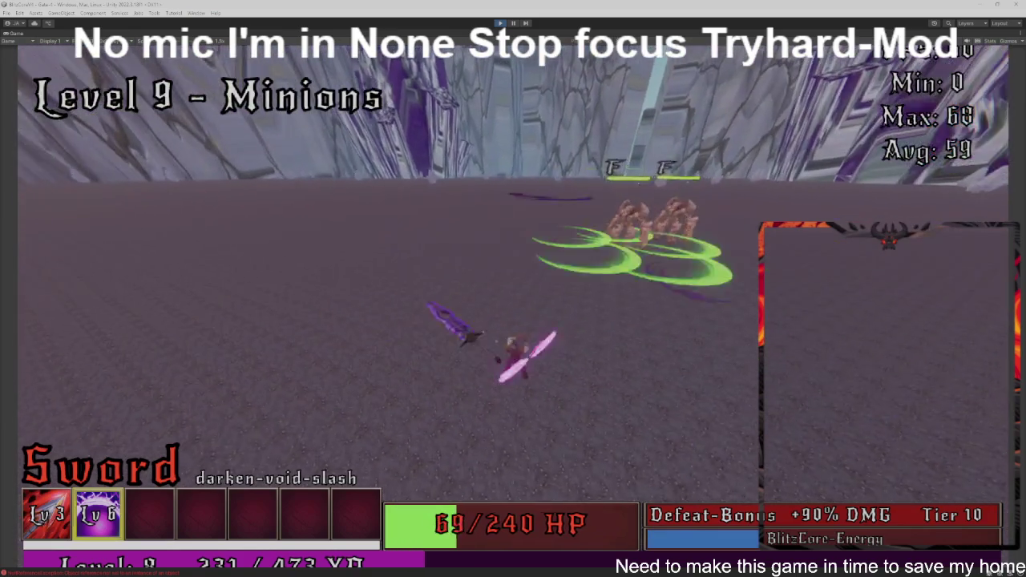
key("w")
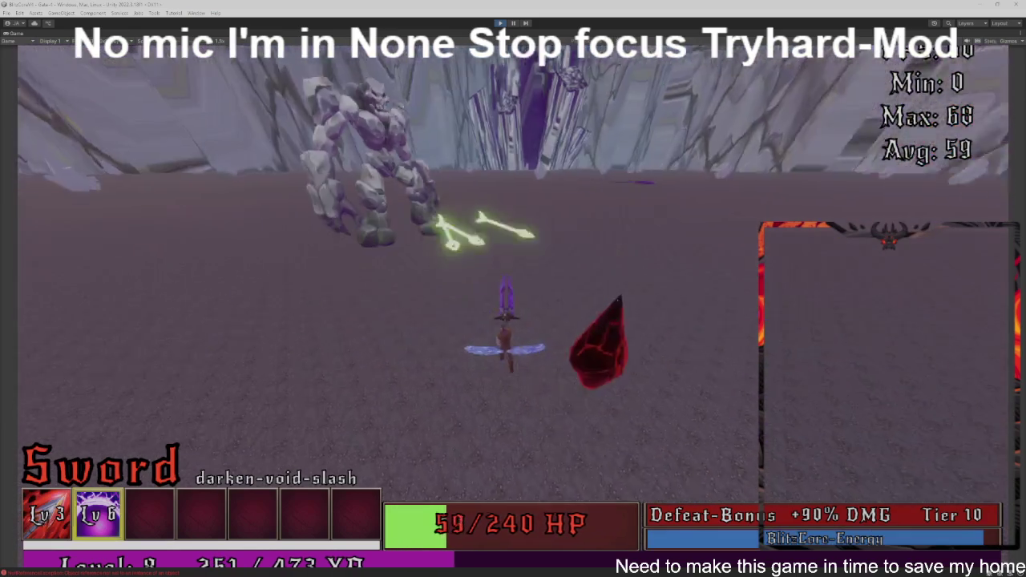
Step: Fight the Level 1 minions of the restarted run and head toward the ice cliffs
key("w")
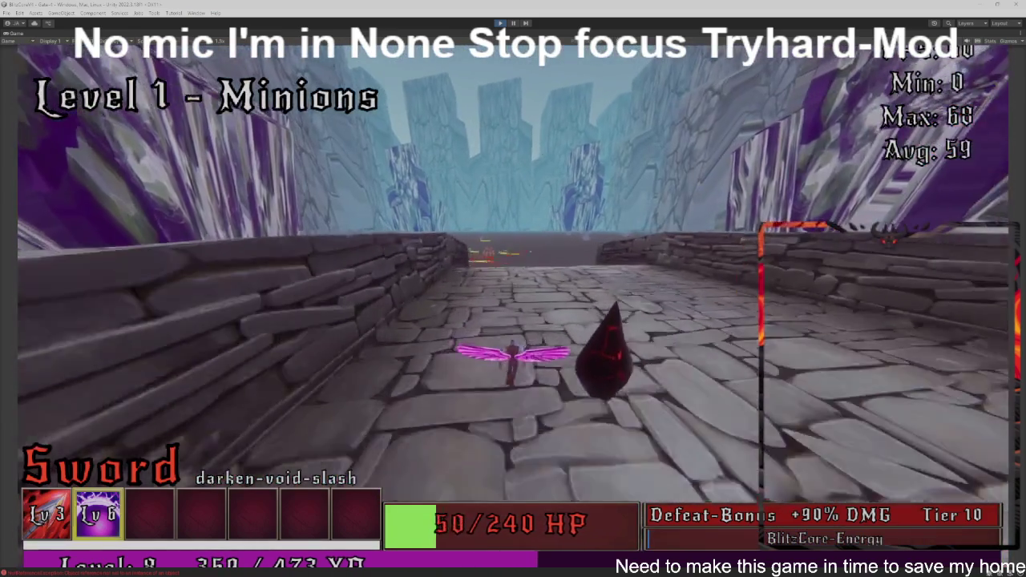
key("w")
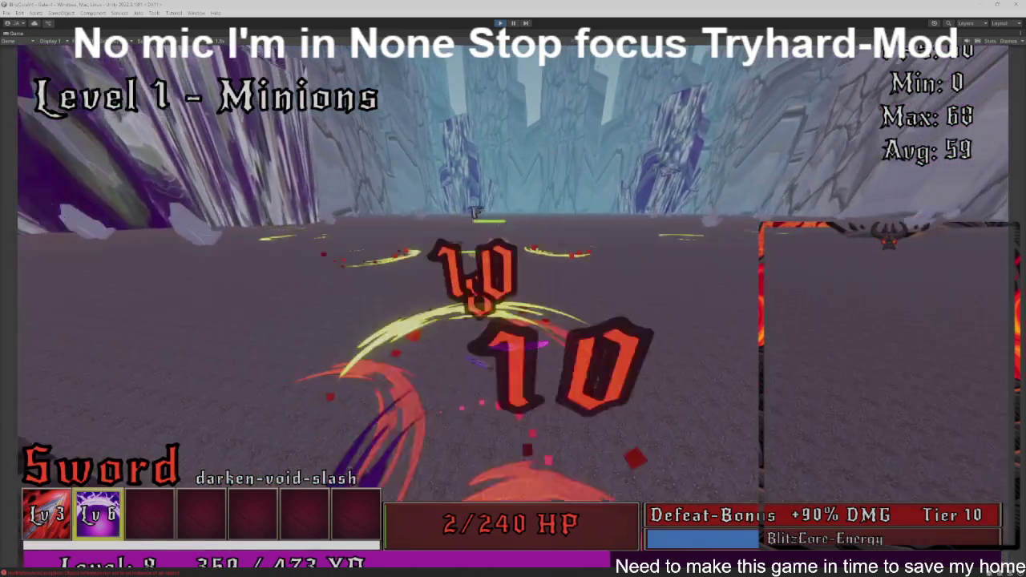
key("w")
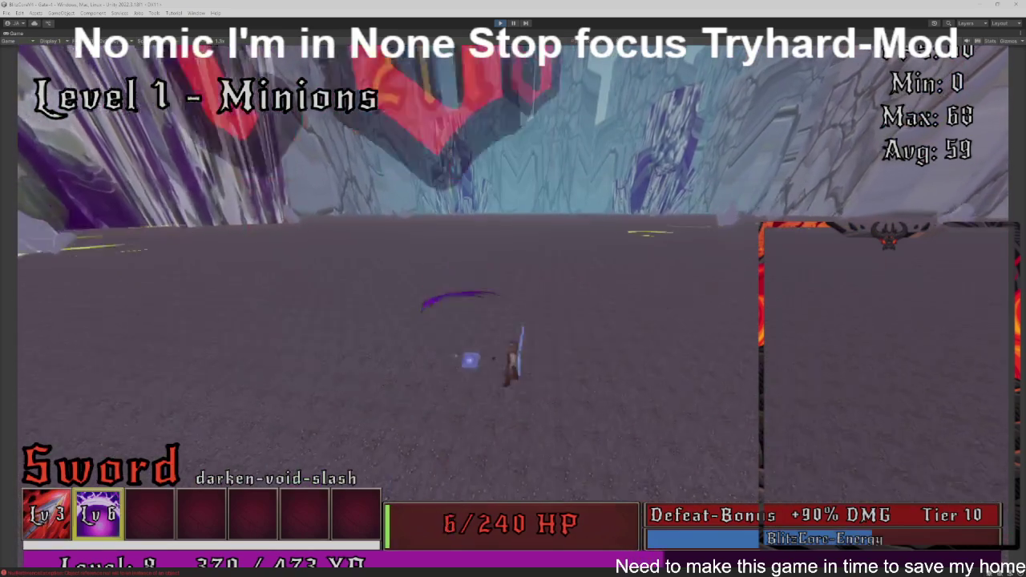
key("w")
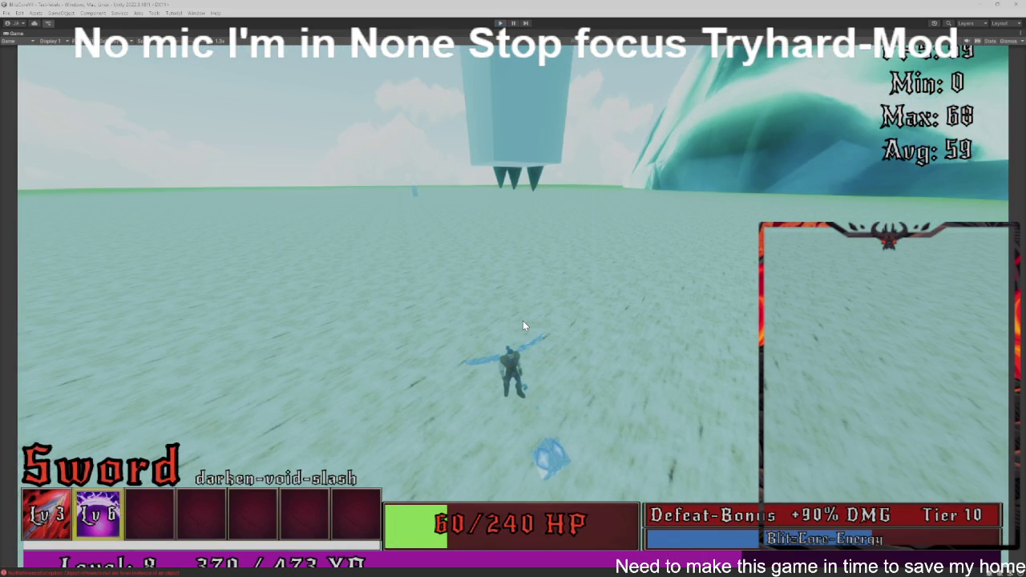
Step: Stop the play-test and switch to the VS Code window showing LevelLoopController.cs
key("ctrl+p")
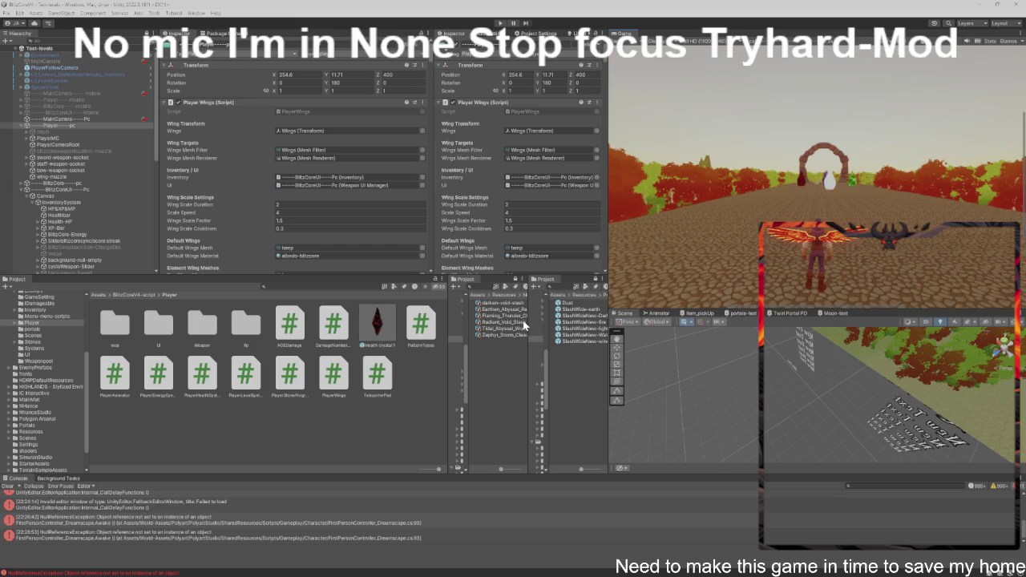
key("alt+Tab")
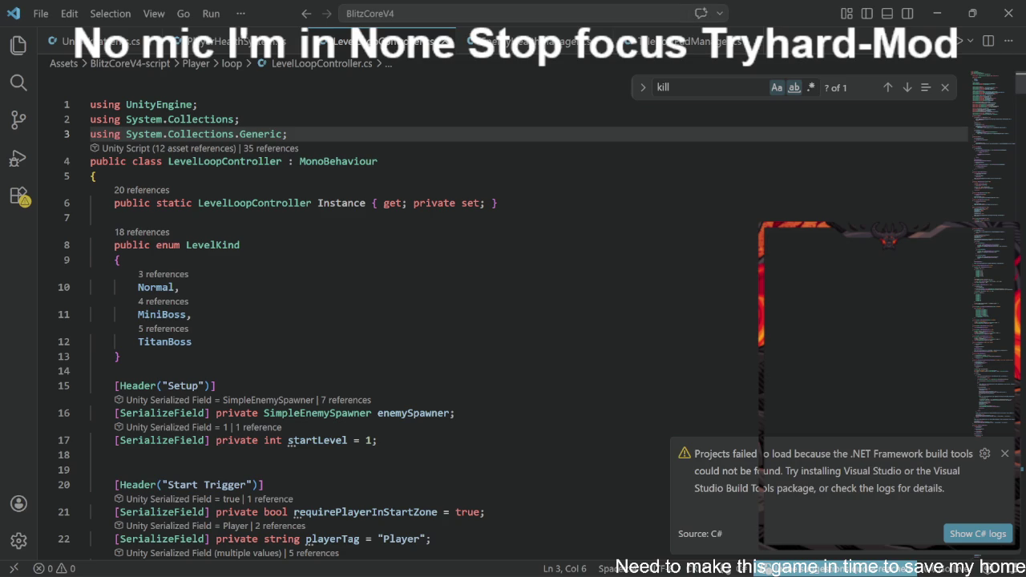
Step: Bring up PlayerHealthSystem.cs and select its entire contents for review
left_click(241, 41)
key("ctrl+a")
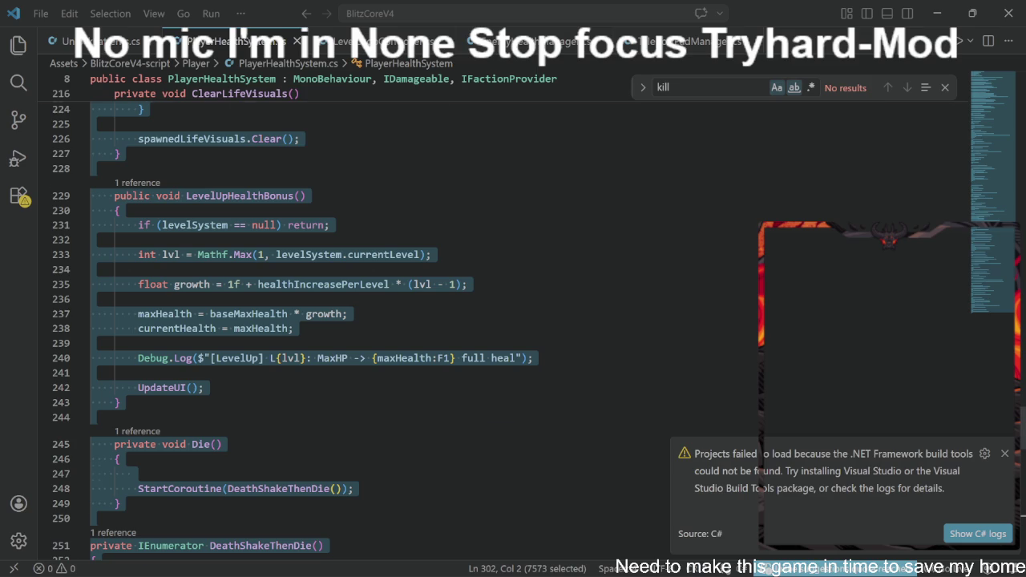
Step: Move the cursor to the opening brace of Update() in PlayerHealthSystem.cs
scroll(253, 177, "up", 15)
scroll(253, 177, "up", 8)
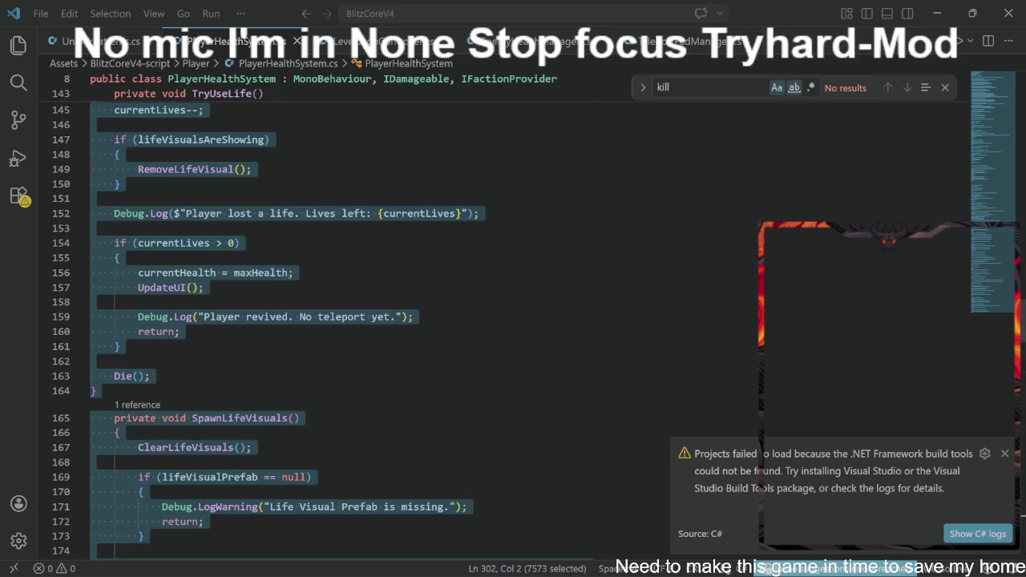
scroll(254, 177, "up", 4)
scroll(271, 321, "up", 12)
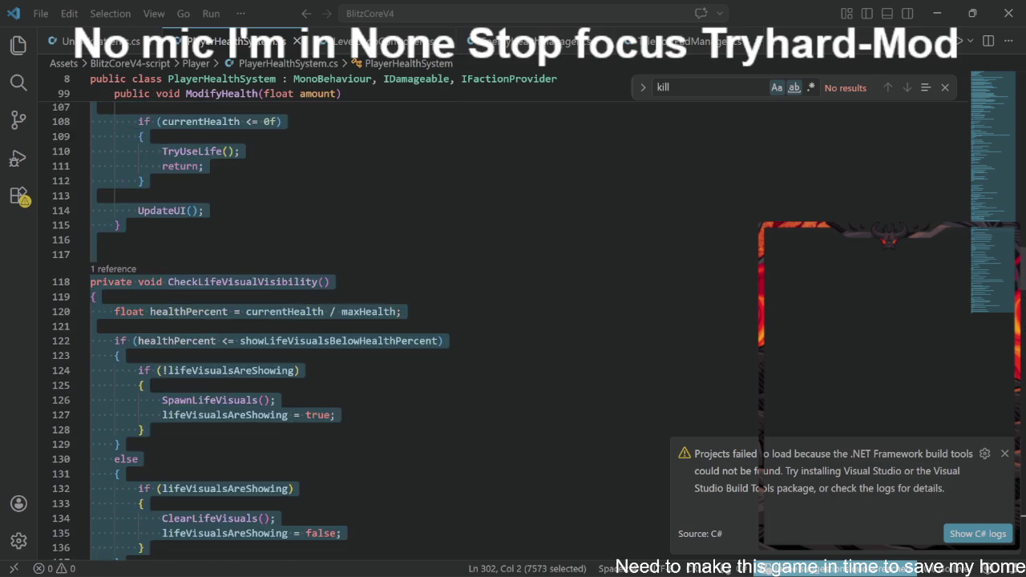
scroll(270, 320, "up", 10)
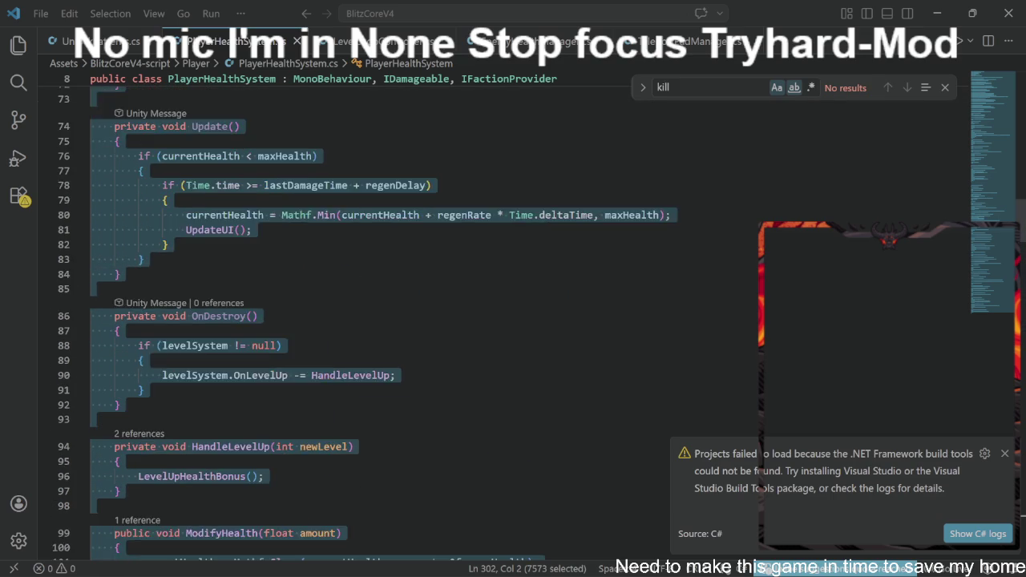
left_click(144, 287)
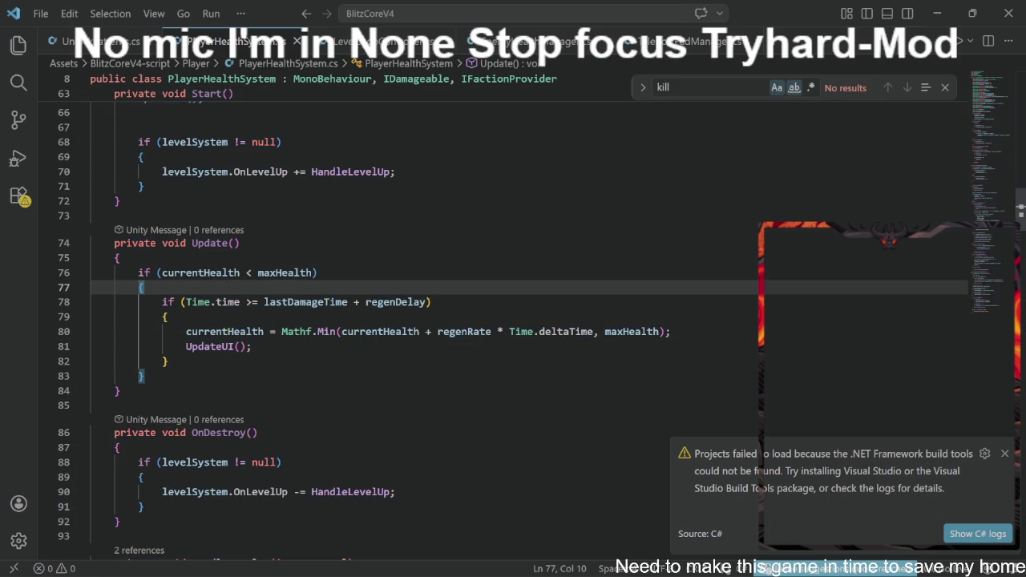
left_click(120, 257)
Step: Insert `if (isDead)return;` as Update()'s first line, undoing the stray regenRate autocomplete
key("Return")
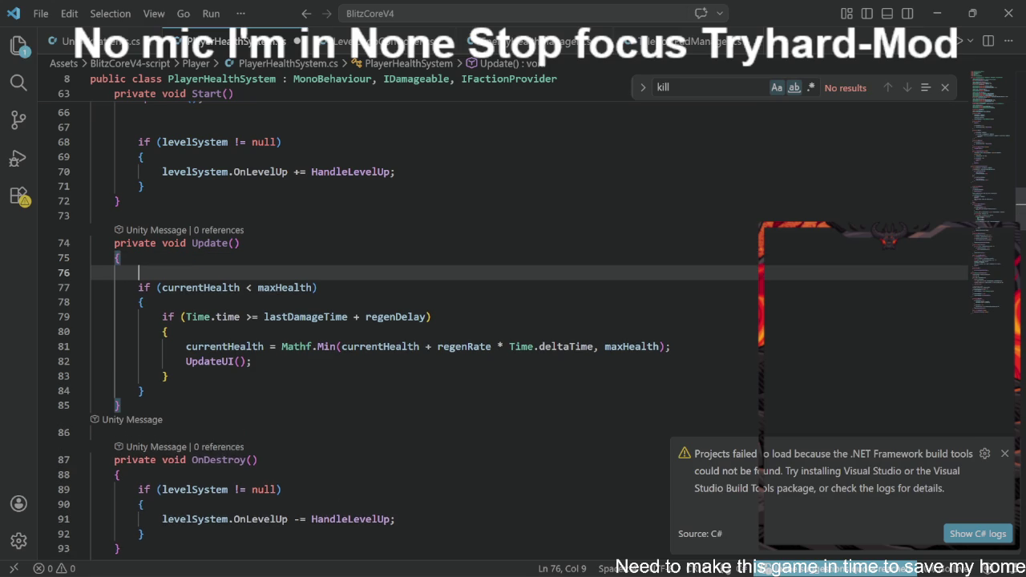
type("if")
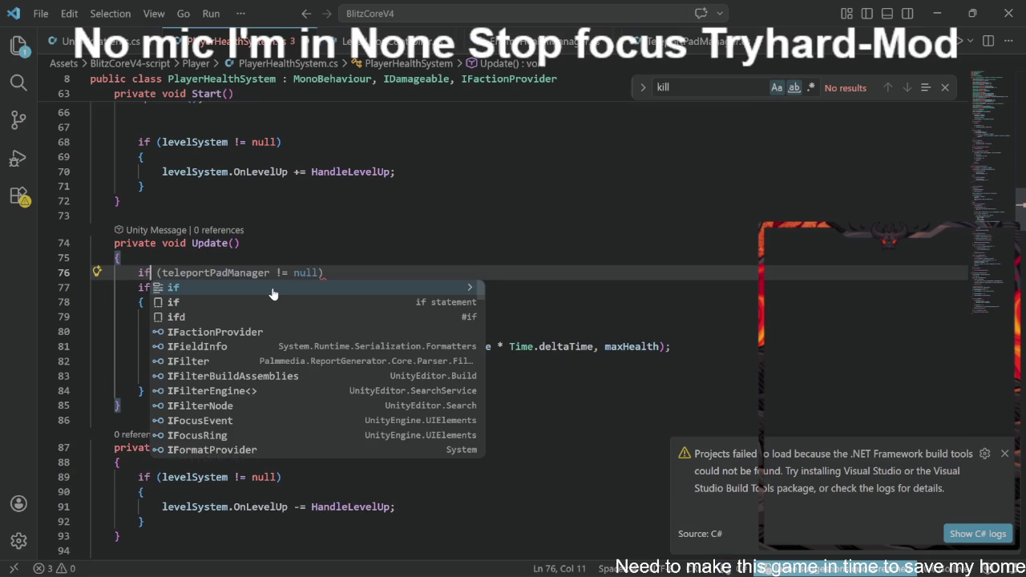
key("Escape")
type("(")
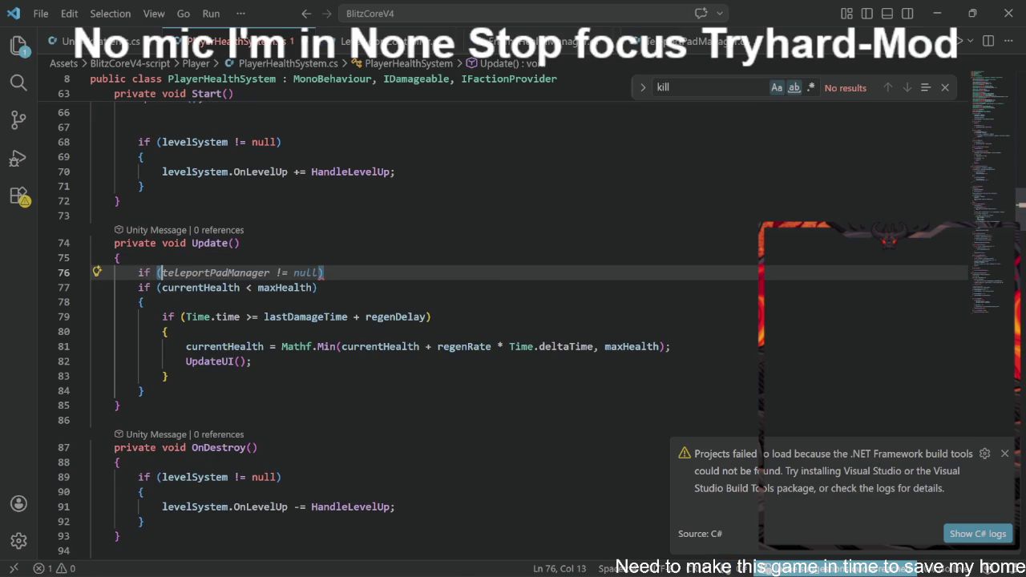
type("is")
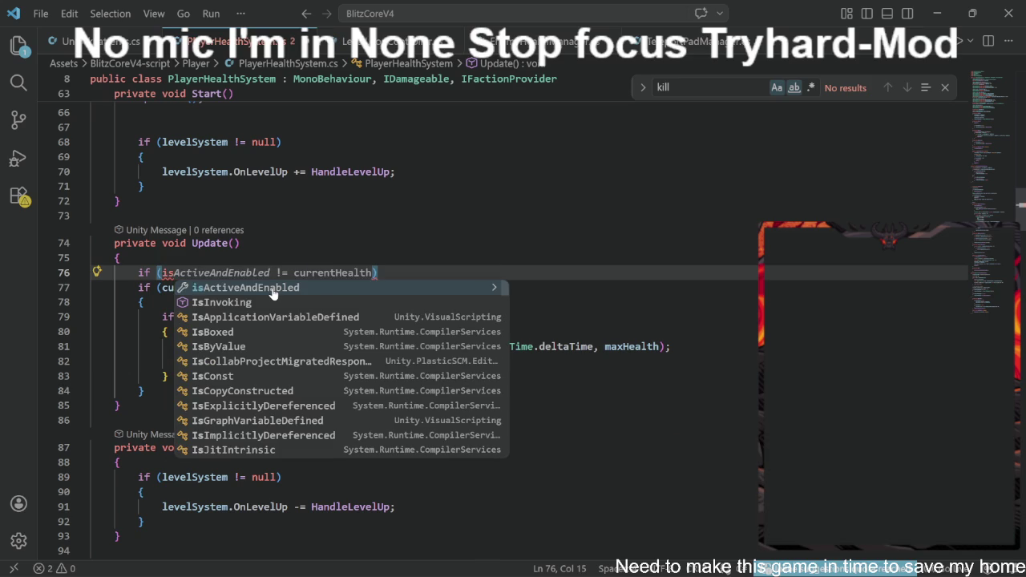
type("D")
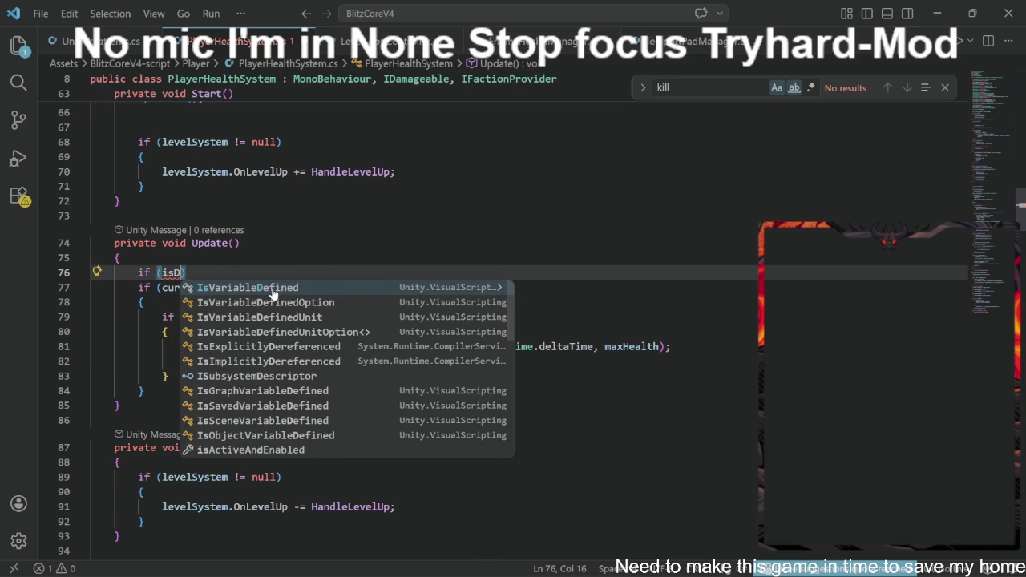
type("ead")
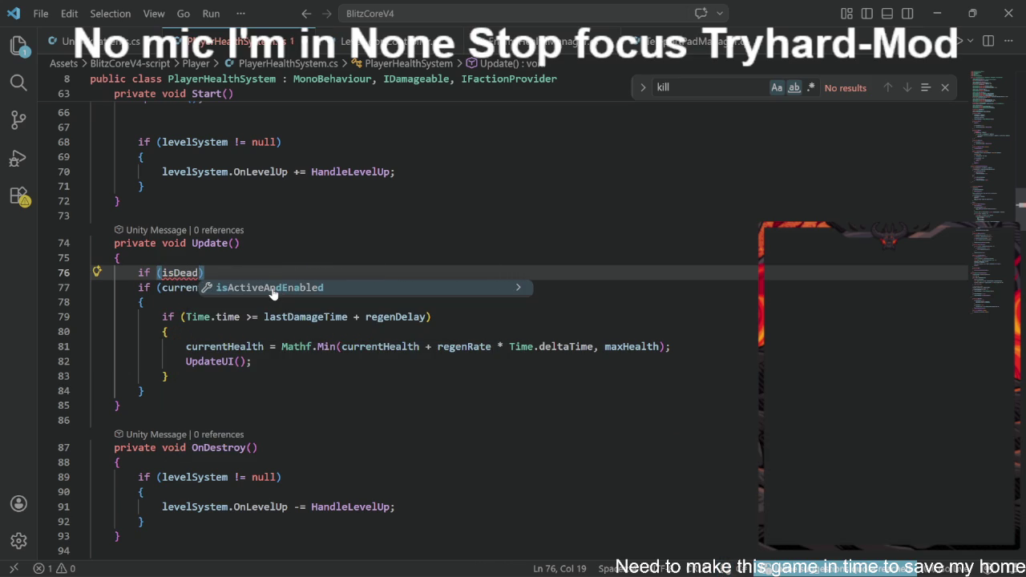
type(")")
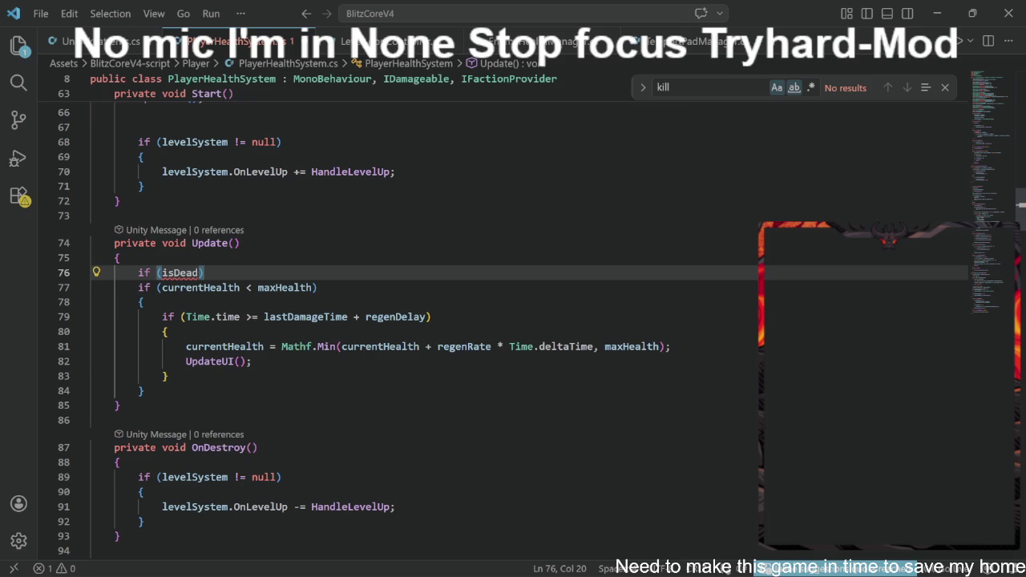
type("re")
key("Down")
key("Down")
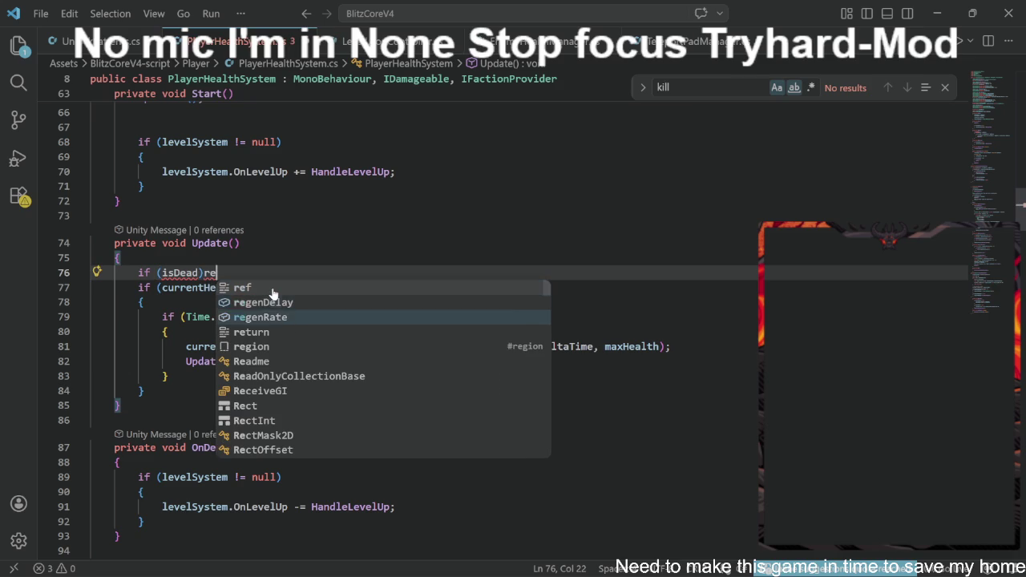
key("Tab")
key("ctrl+z")
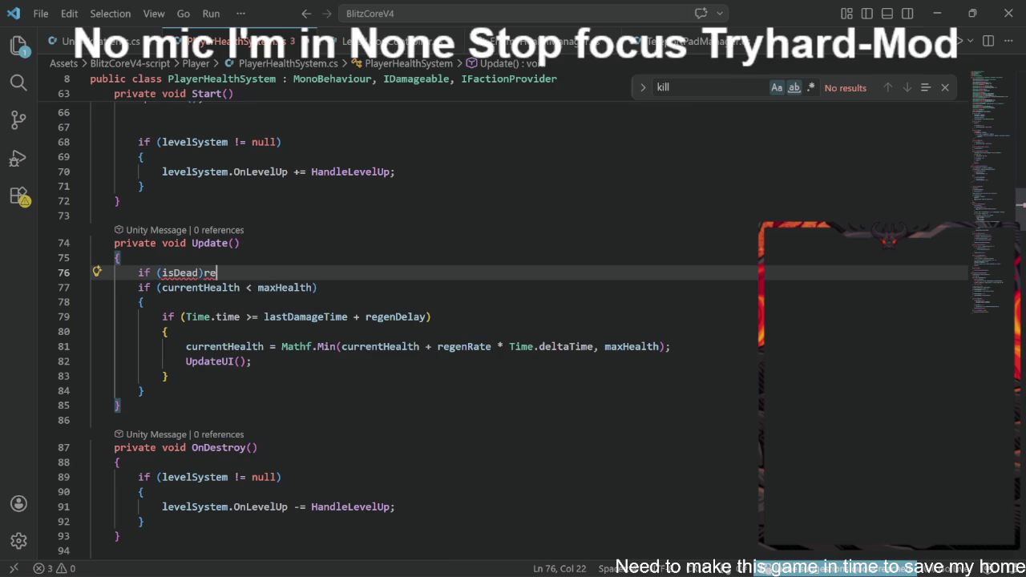
type("turn")
type(";")
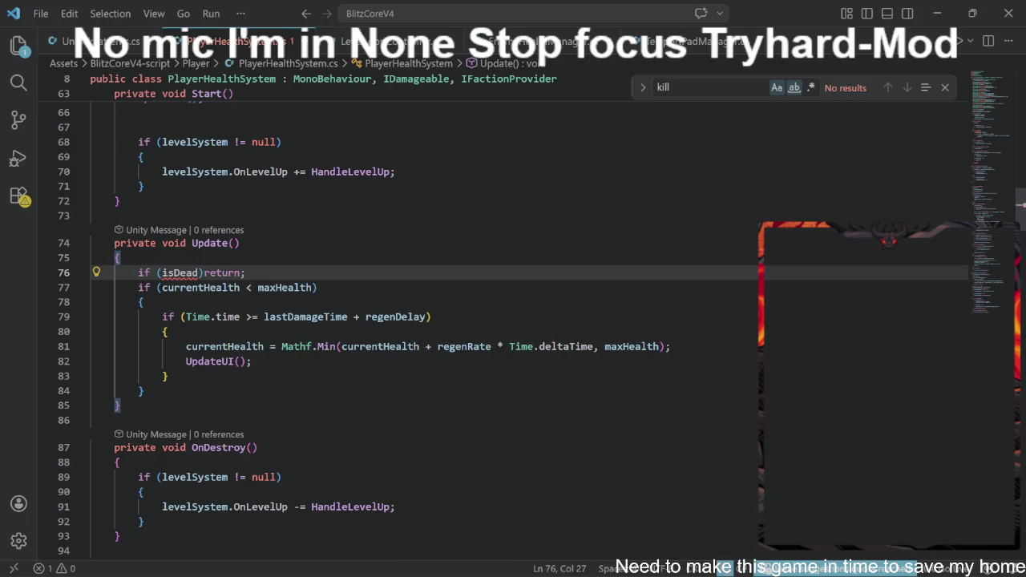
scroll(425, 321, "up", 15)
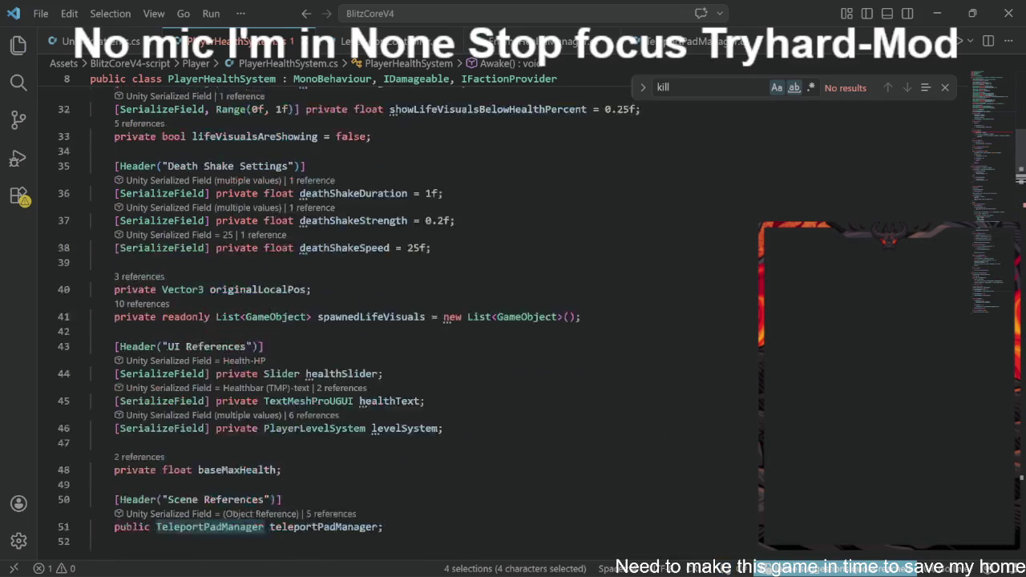
Step: Add a new line 17 after regenDelay declaring public bool isdead
left_click(396, 241)
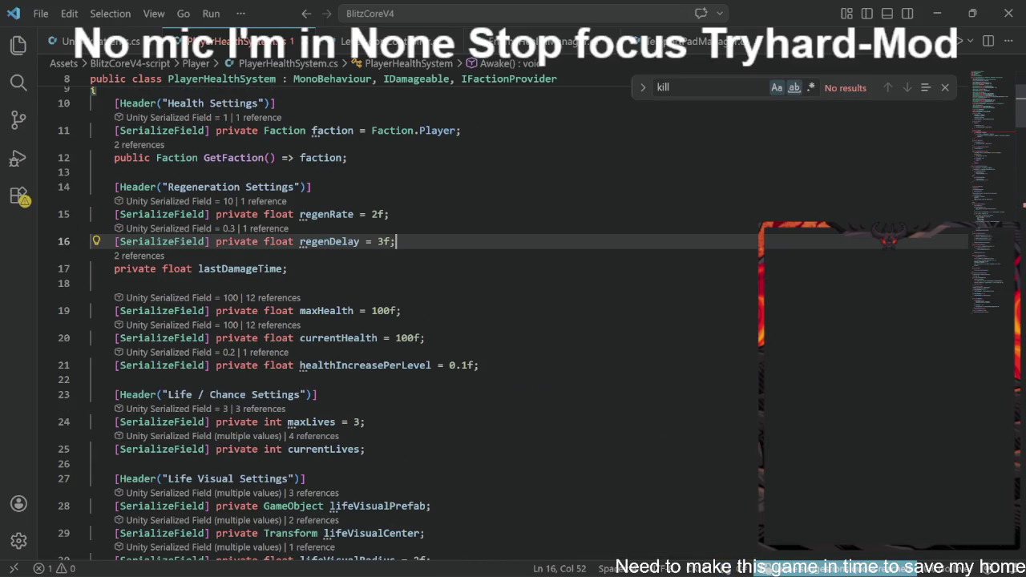
key("Return")
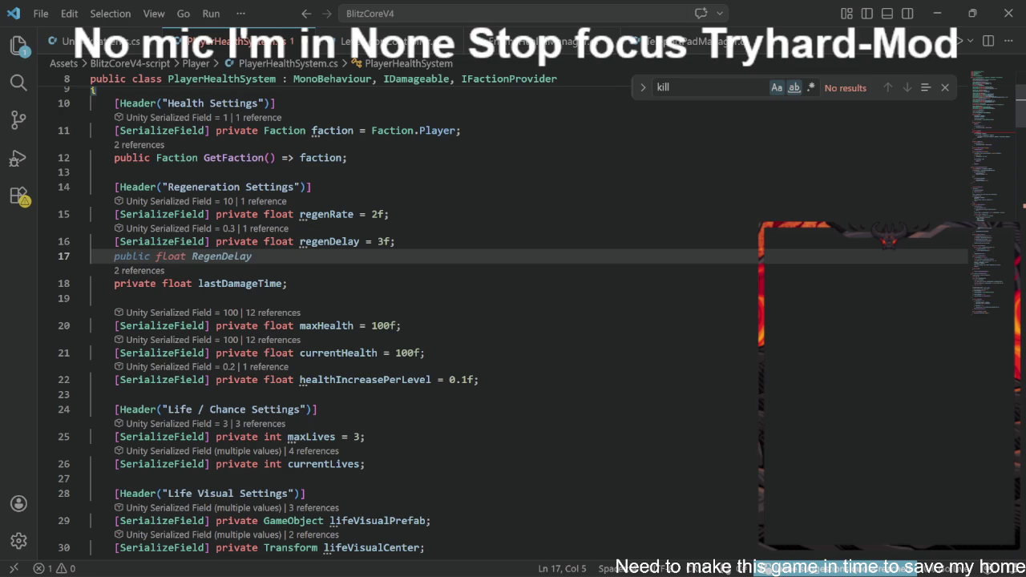
type("p")
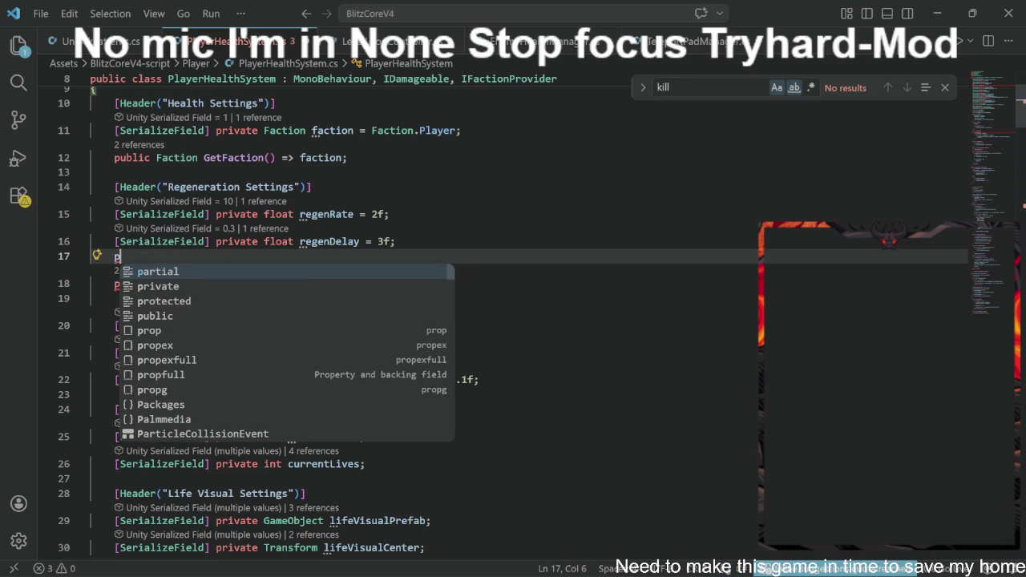
type("ublic")
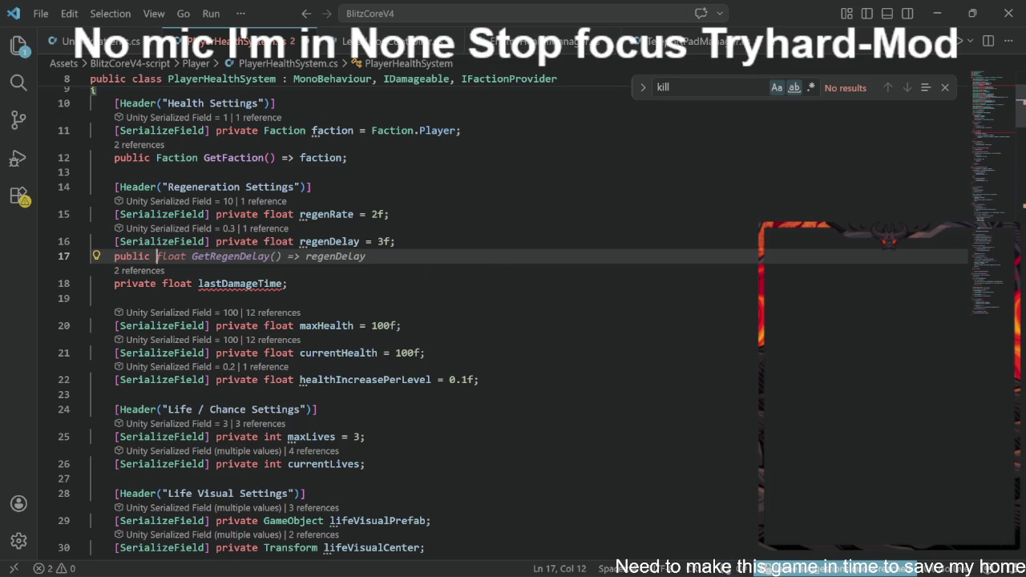
type(" boo")
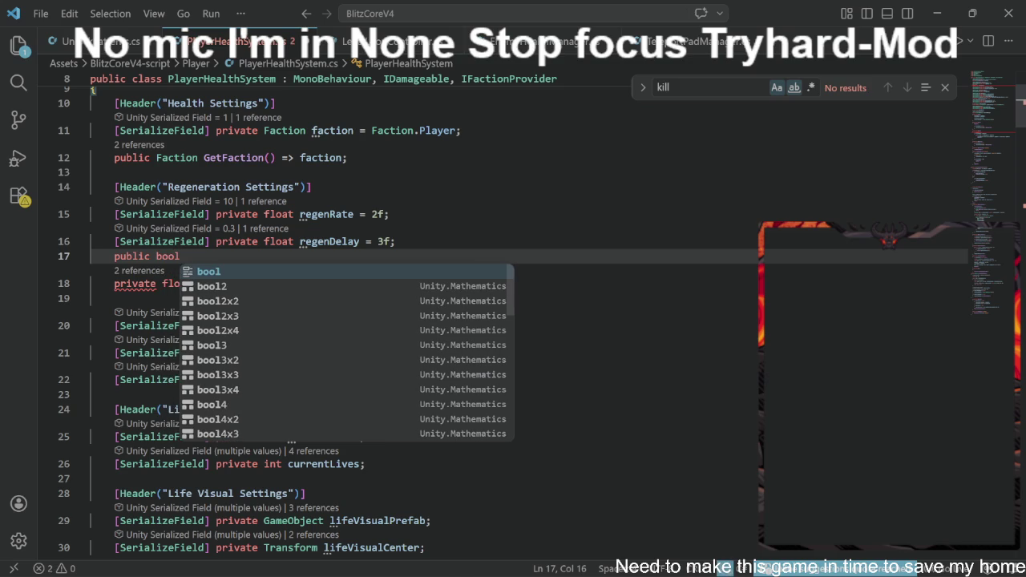
type("l")
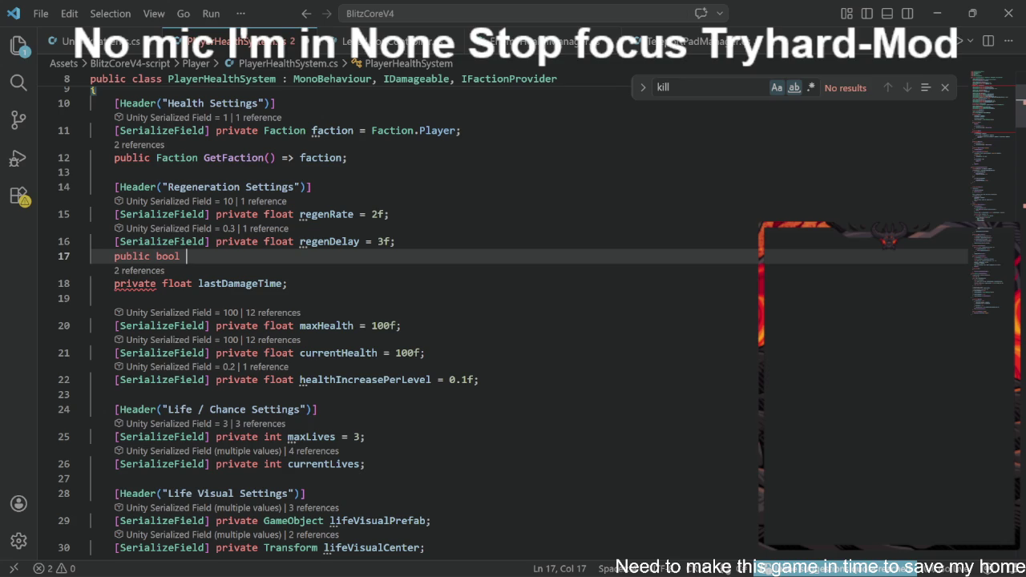
type("is")
key("BackSpace")
key("BackSpace")
key("BackSpace")
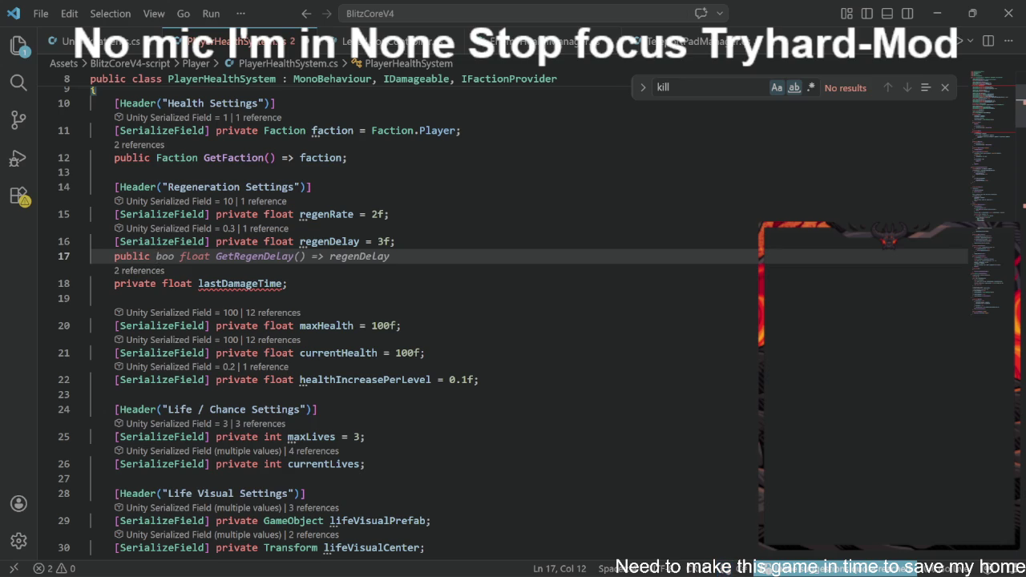
key("BackSpace")
key("BackSpace")
key("BackSpace")
type("flot")
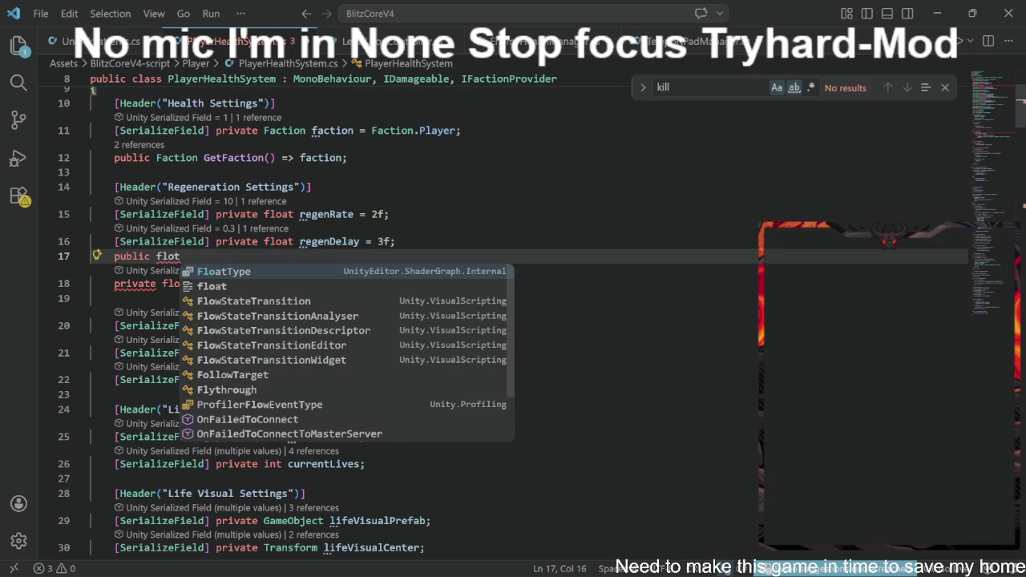
key("BackSpace")
type("at boo")
key("BackSpace")
key("BackSpace")
key("BackSpace")
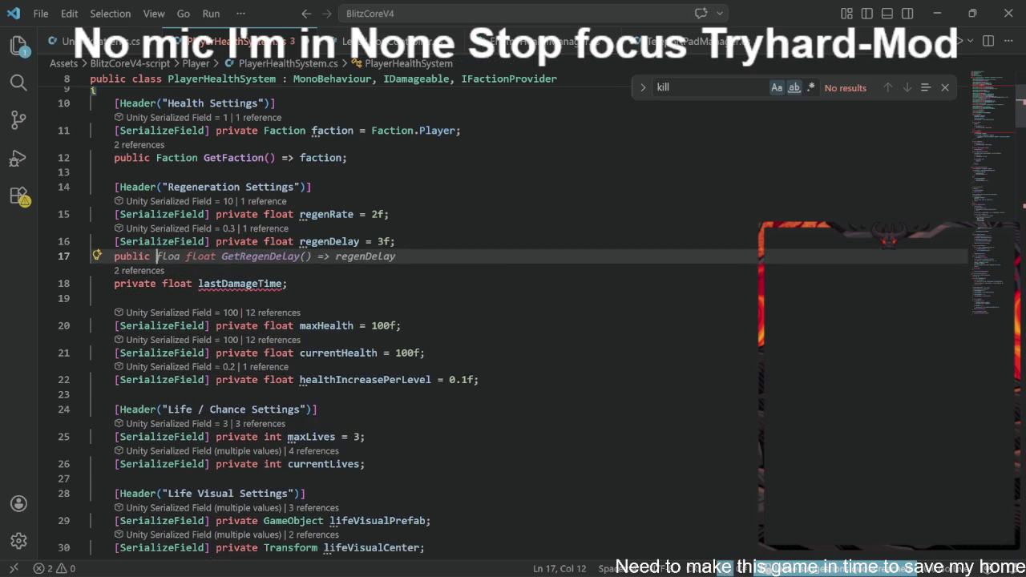
type("bool ")
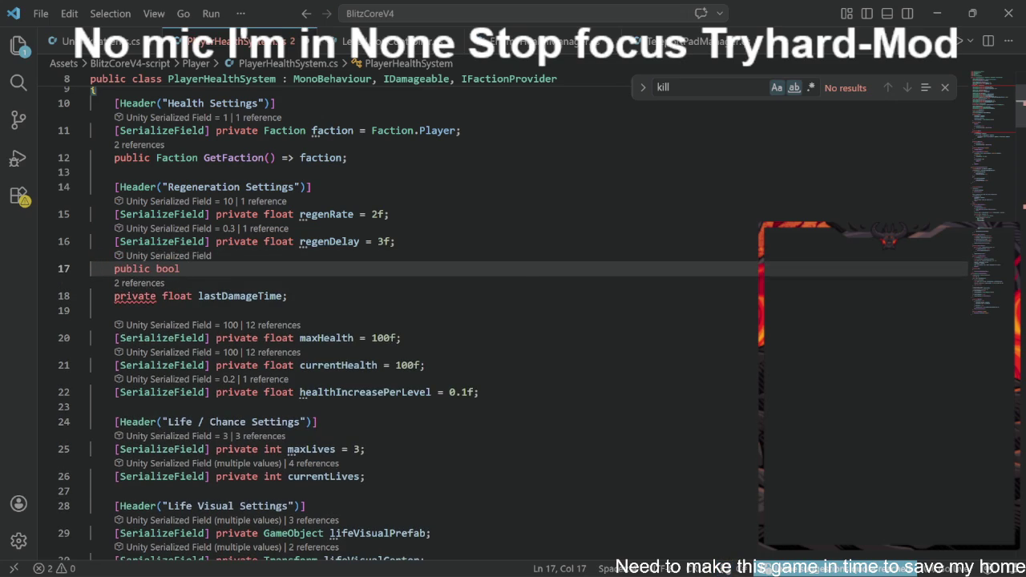
type("f")
key("BackSpace")
type("is")
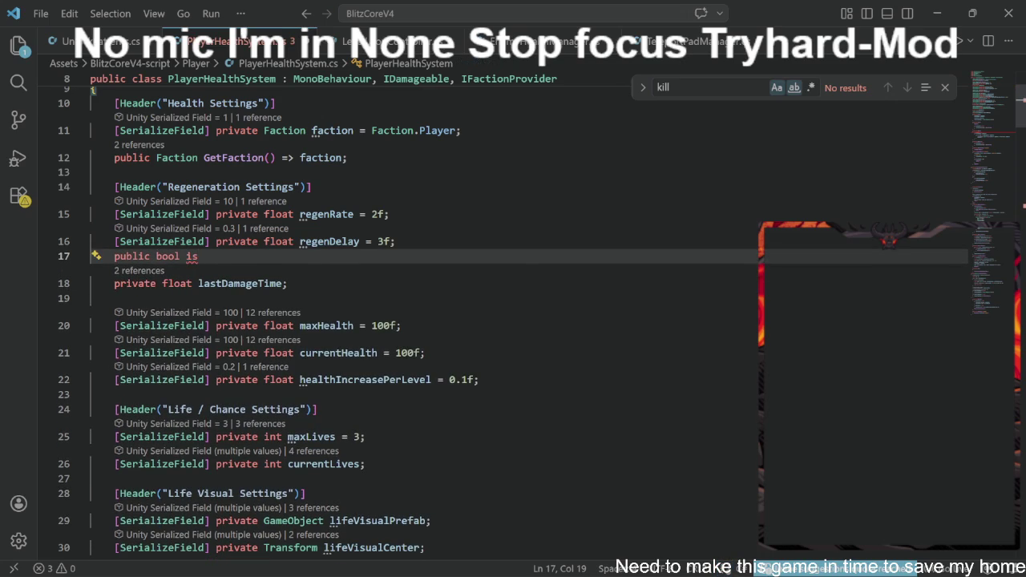
type("dead")
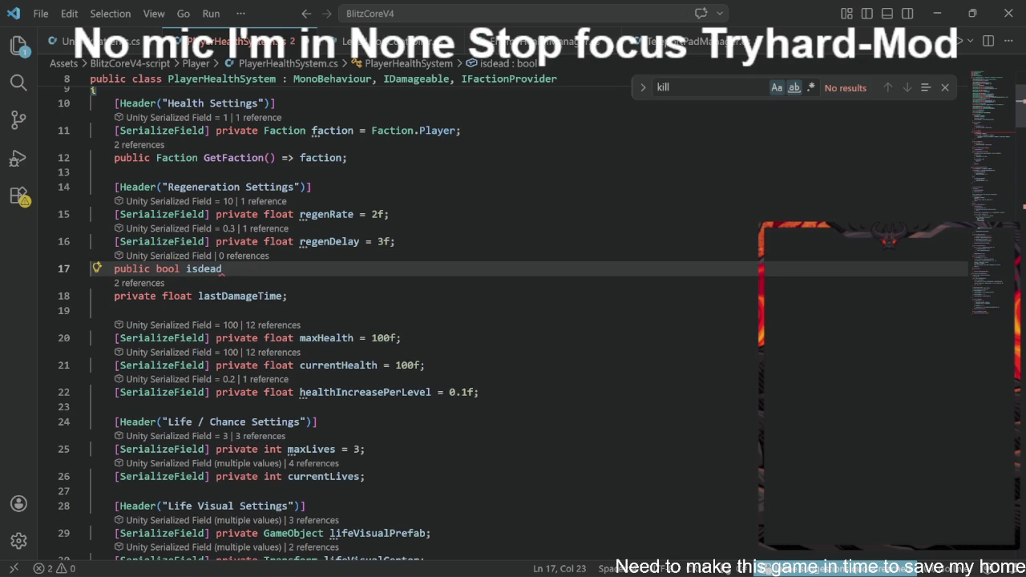
Step: Correct the field to public bool isDead;, save, and select its other uses
left_click(204, 269)
key("BackSpace")
type("D")
left_click(223, 269)
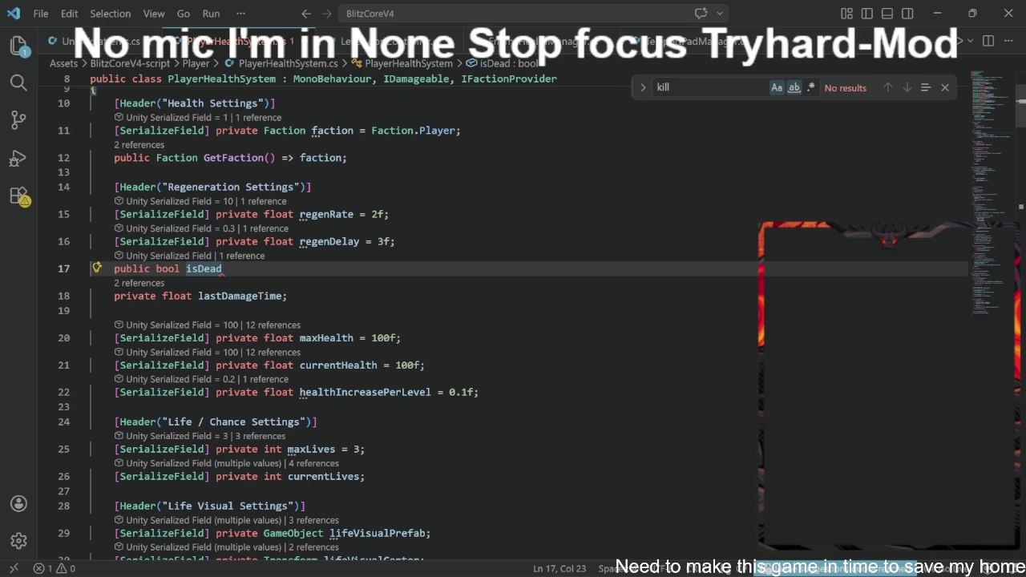
type(";")
key("ctrl+s")
key("ctrl+d")
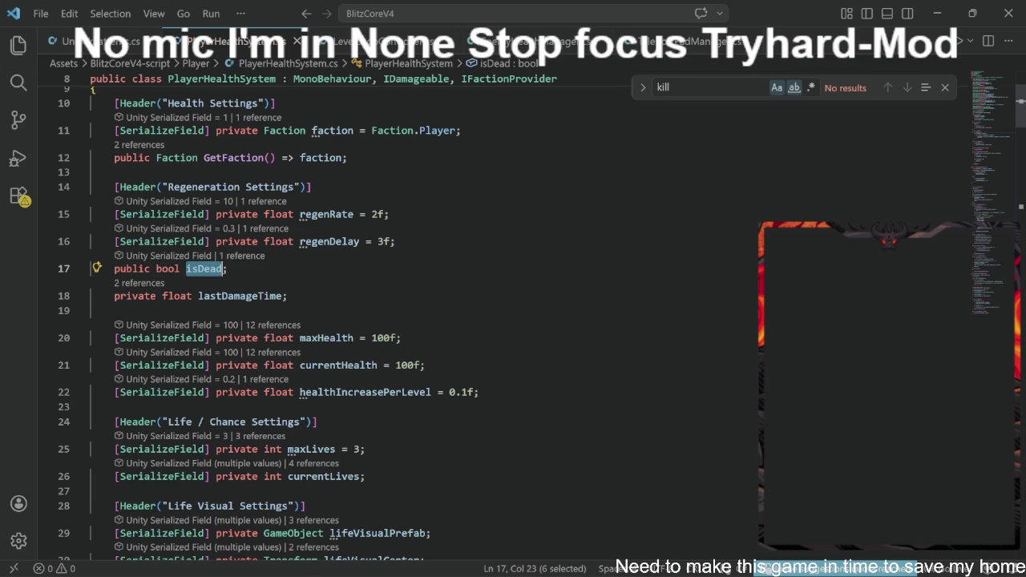
key("ctrl+d")
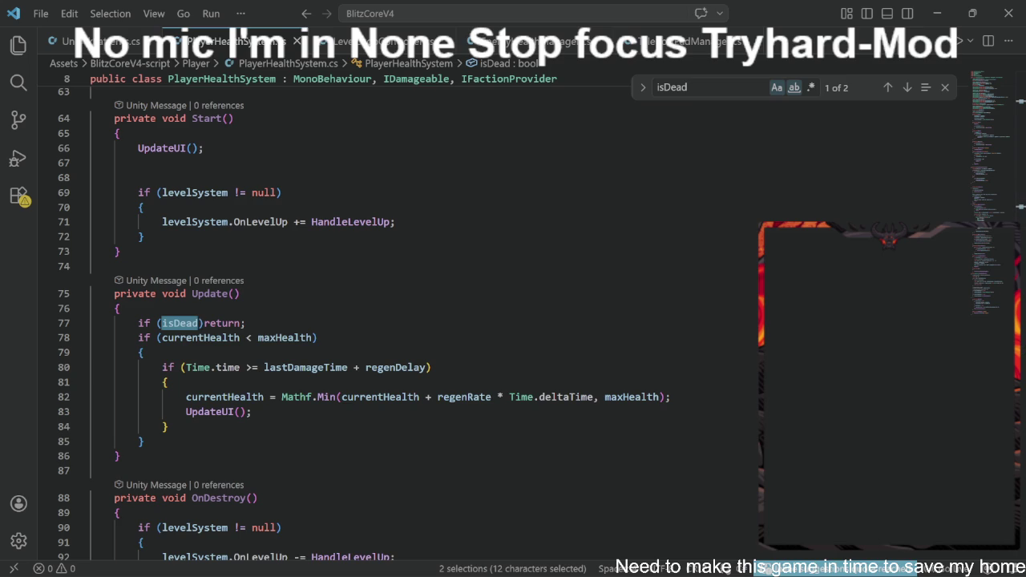
scroll(400, 320, "down", 3)
scroll(401, 321, "down", 3)
scroll(400, 321, "up", 6)
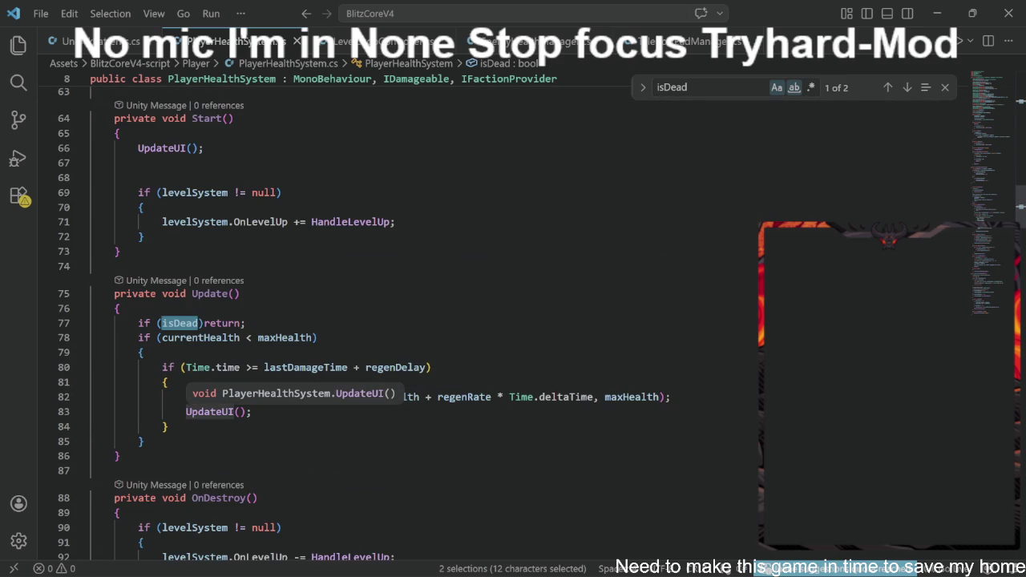
scroll(212, 411, "down", 8)
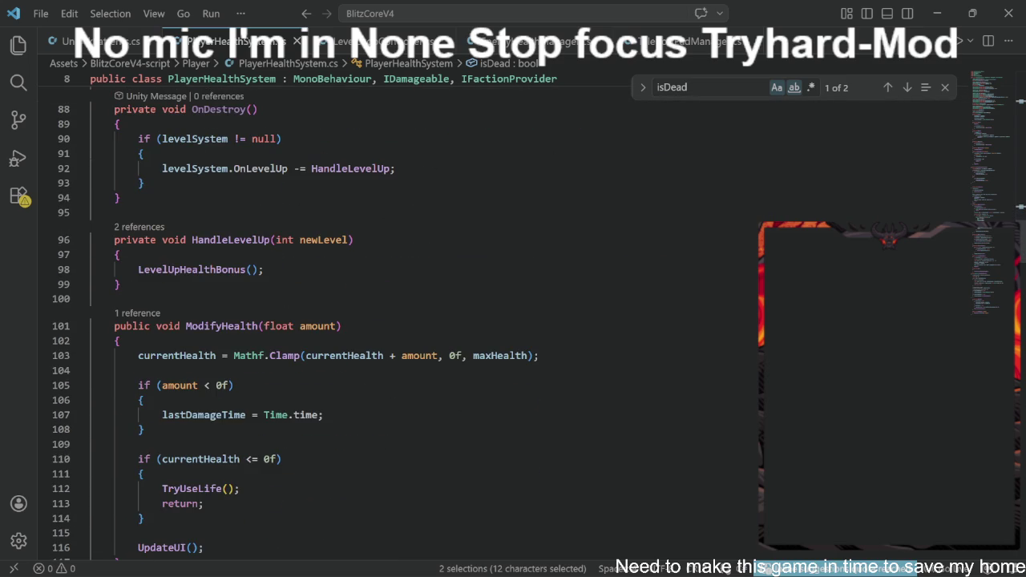
scroll(401, 321, "down", 3)
scroll(401, 321, "down", 12)
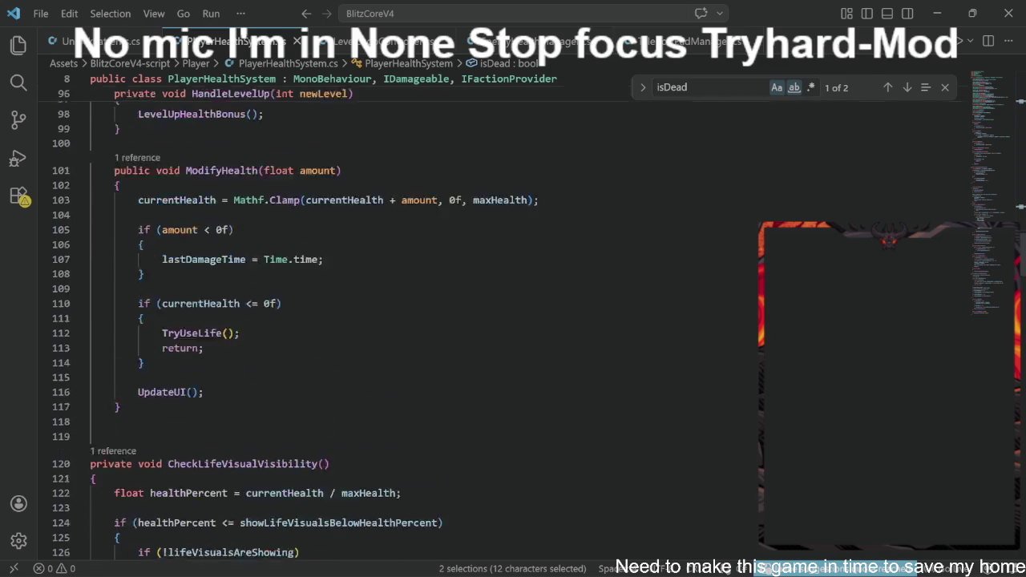
scroll(401, 321, "down", 2)
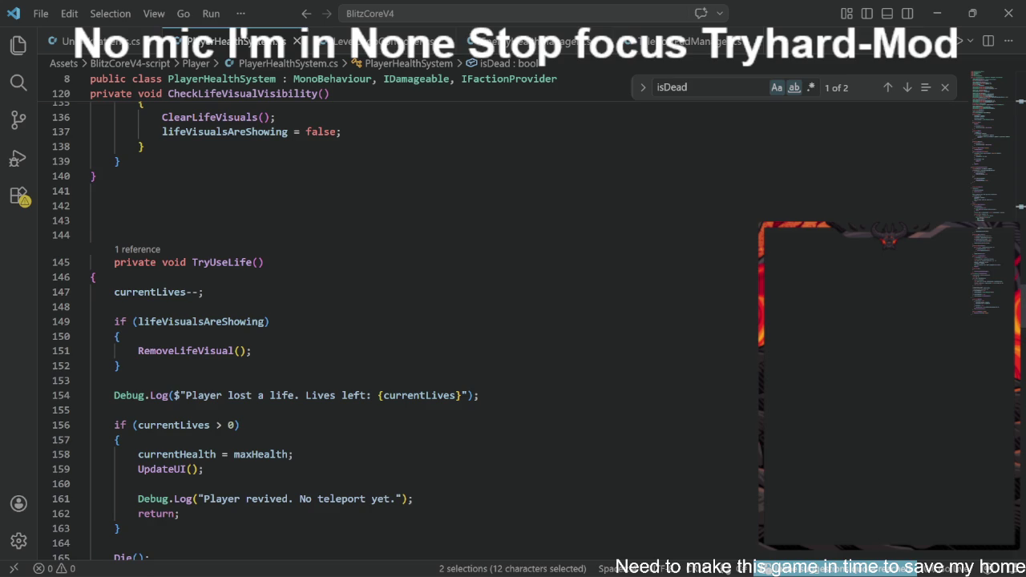
mouse_move(513, 575)
scroll(264, 331, "down", 1)
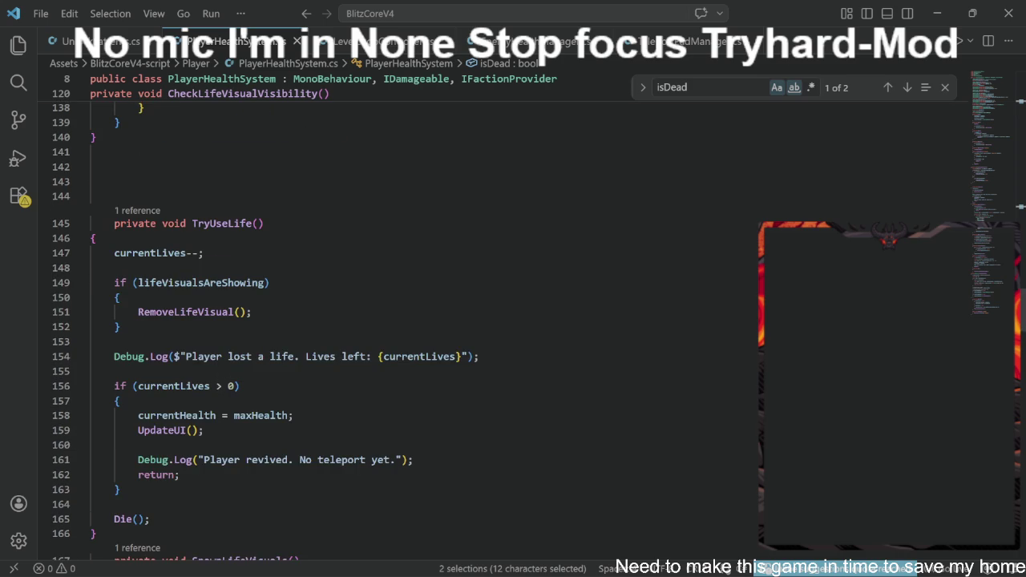
scroll(321, 321, "down", 1)
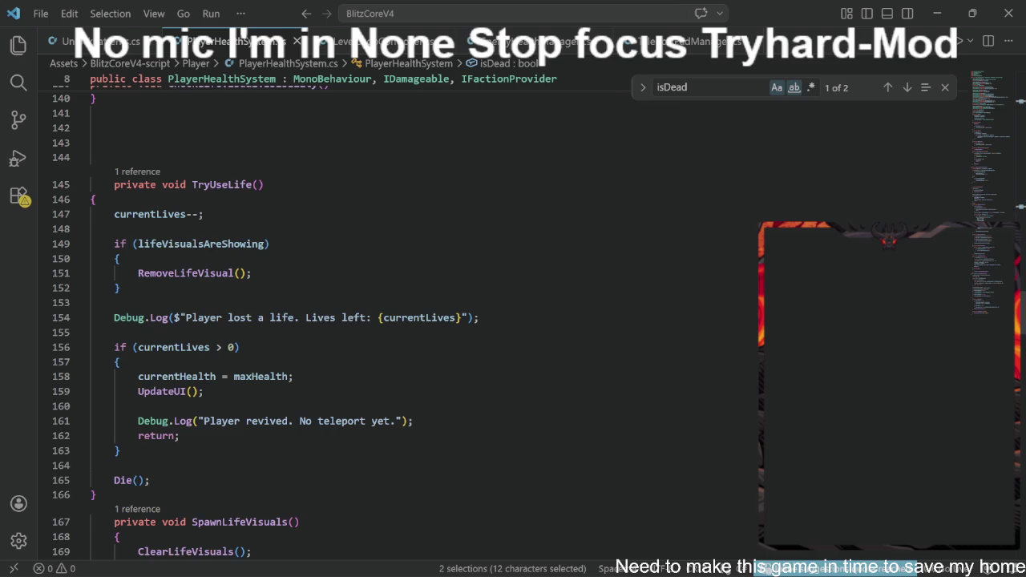
mouse_move(172, 377)
scroll(332, 323, "down", 1)
left_click(91, 427)
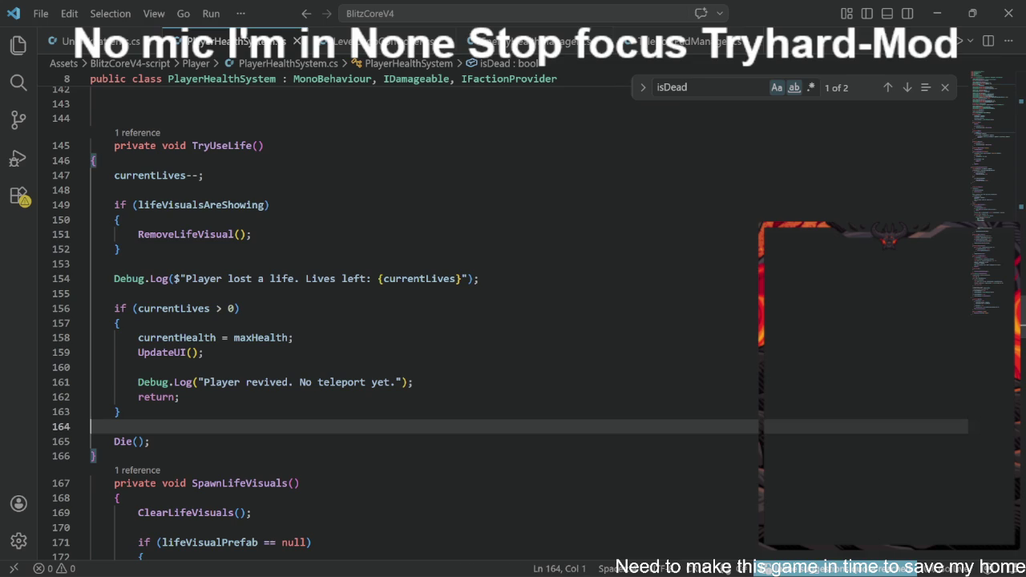
Step: In TryUseLife on line 164, write isDead = true;
type("is")
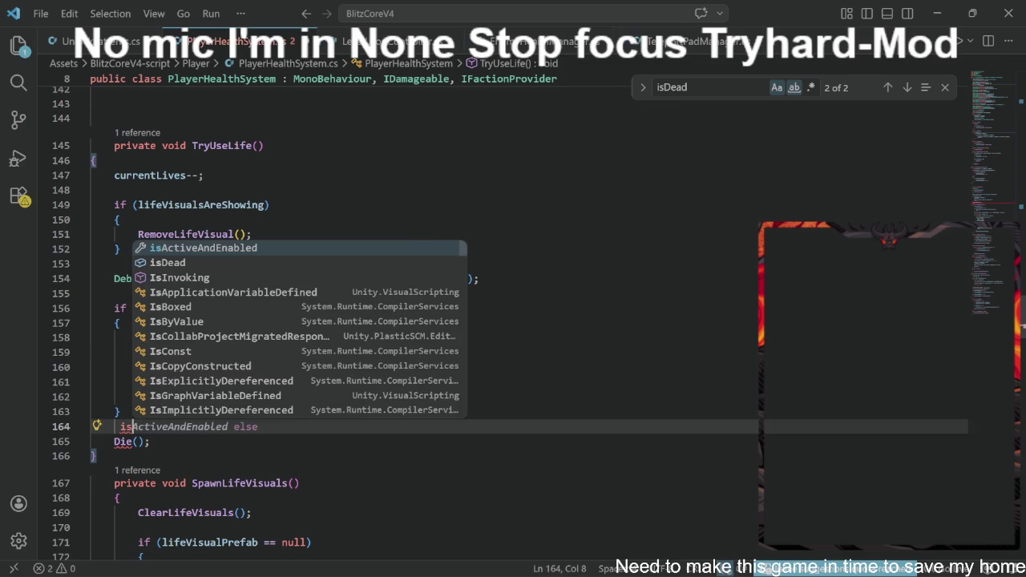
key("Down")
key("Tab")
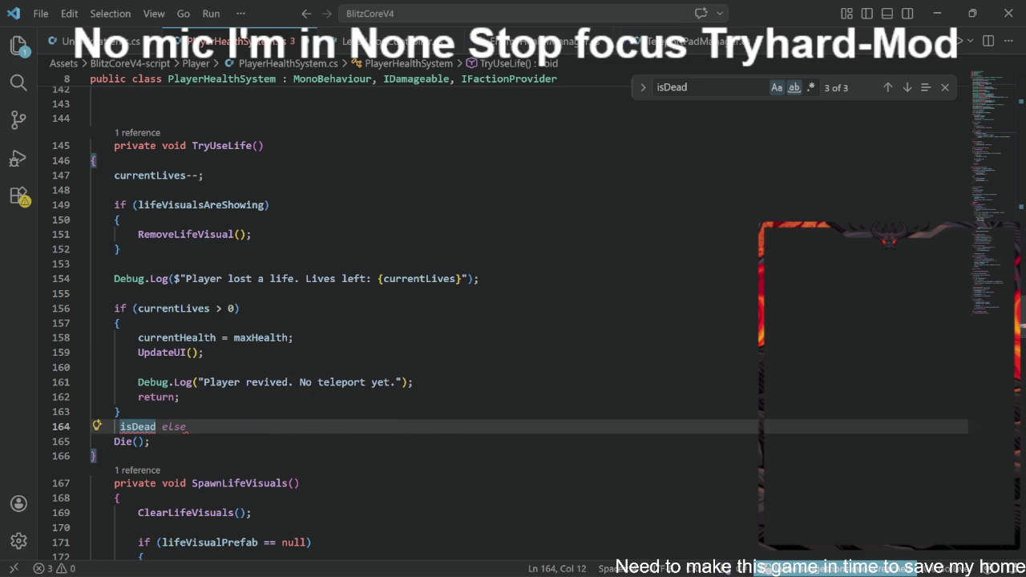
type(" =")
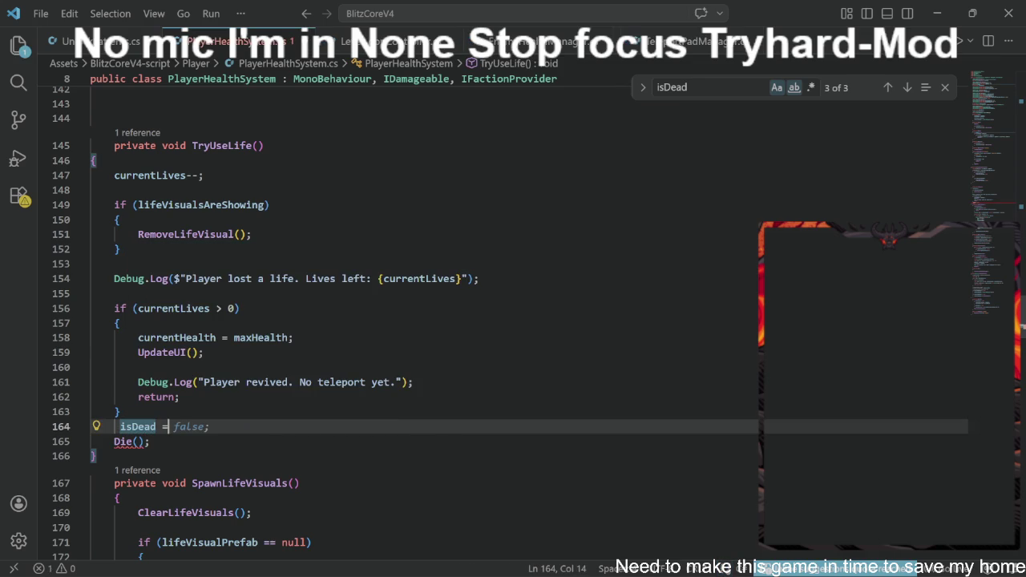
type("tr")
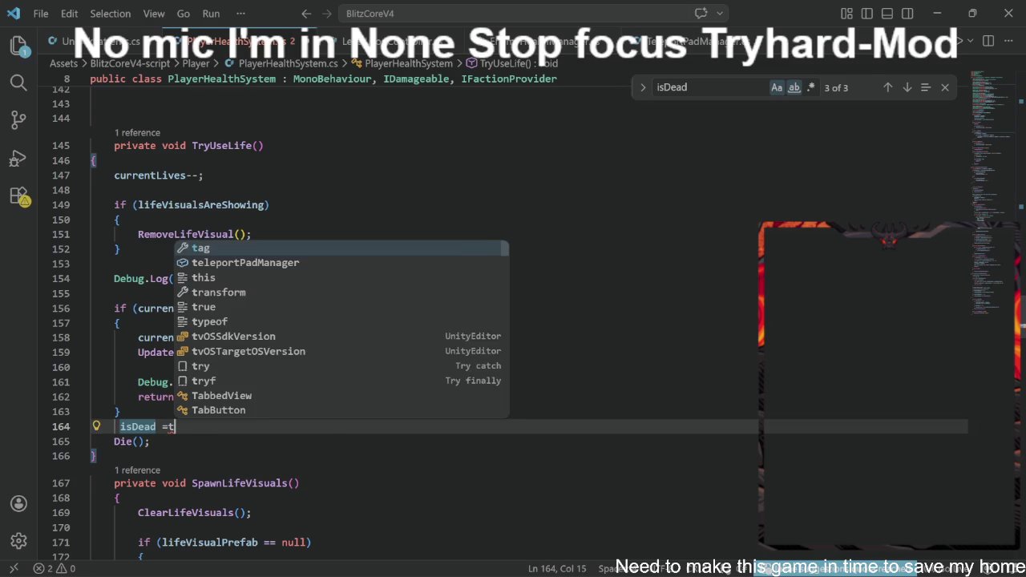
key("Down")
key("Tab")
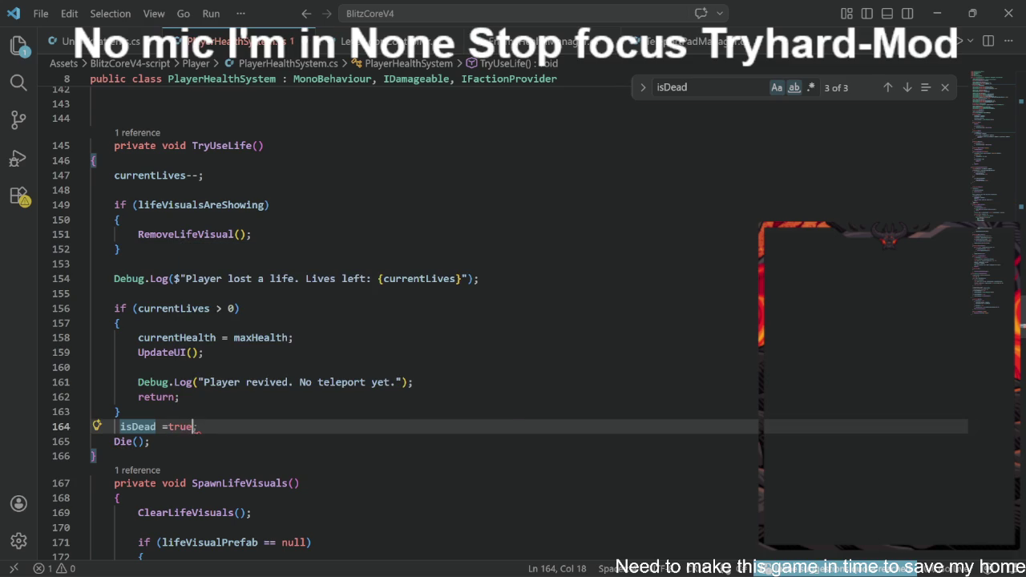
type(";")
key("Return")
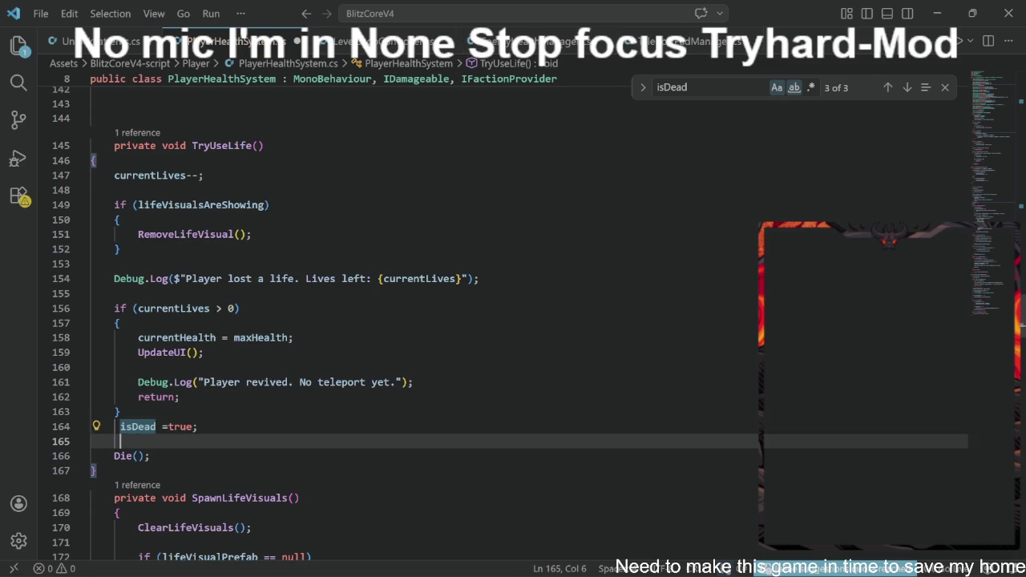
Step: Add currentHealth = 0f; and an UpdateUI(); call below it
type("curr")
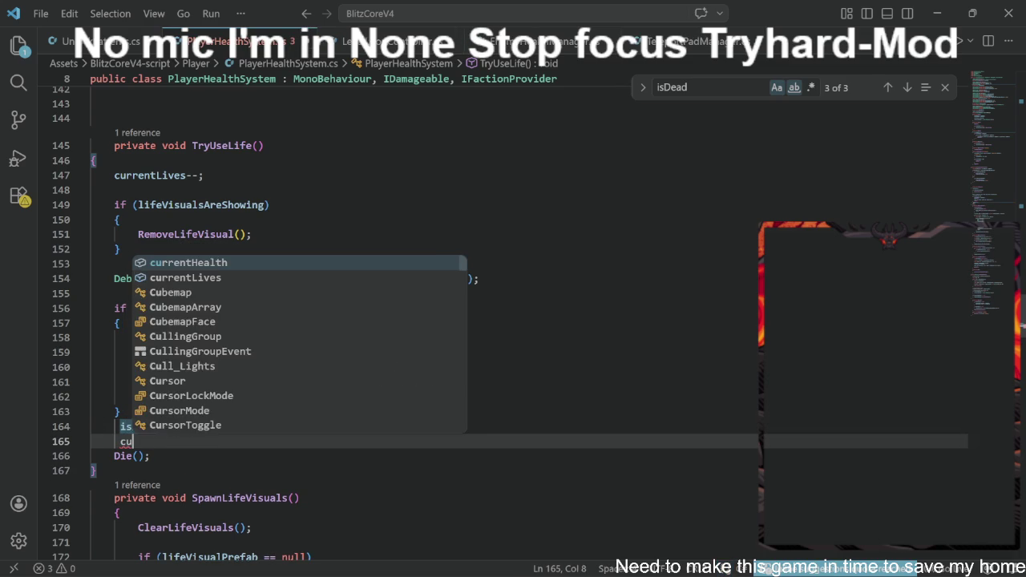
key("Tab")
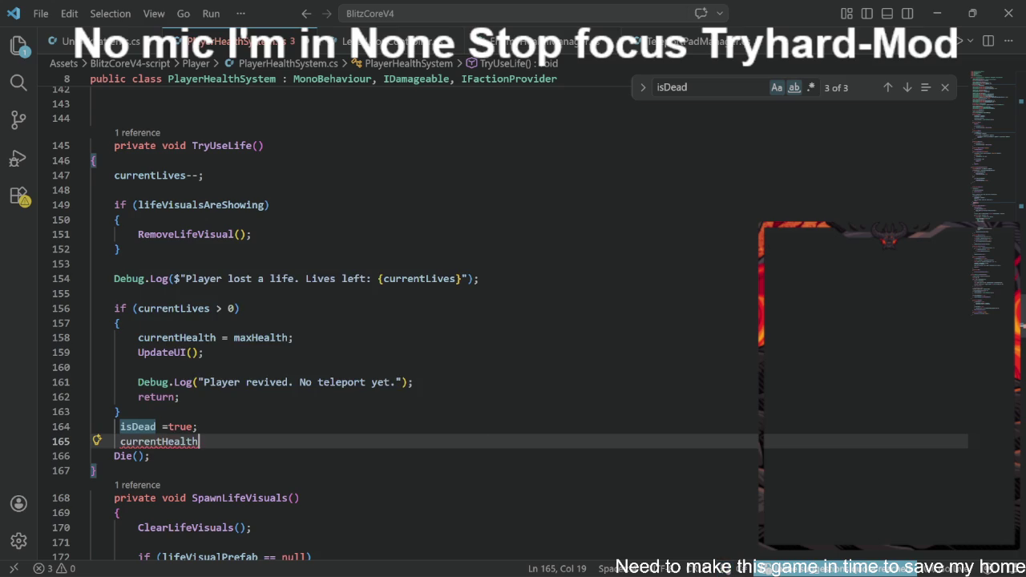
type(" =")
key("Tab")
key("Return")
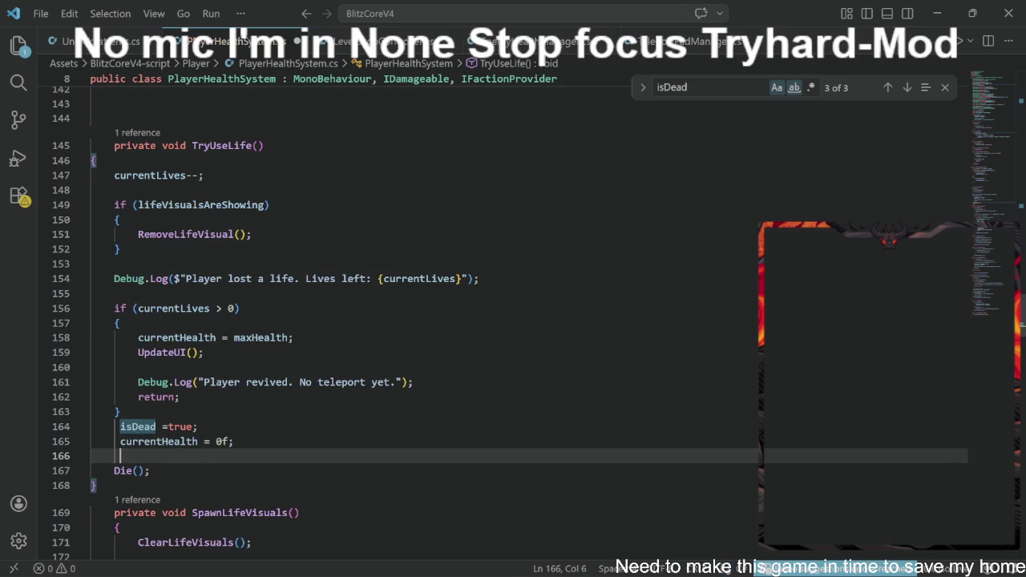
type("u")
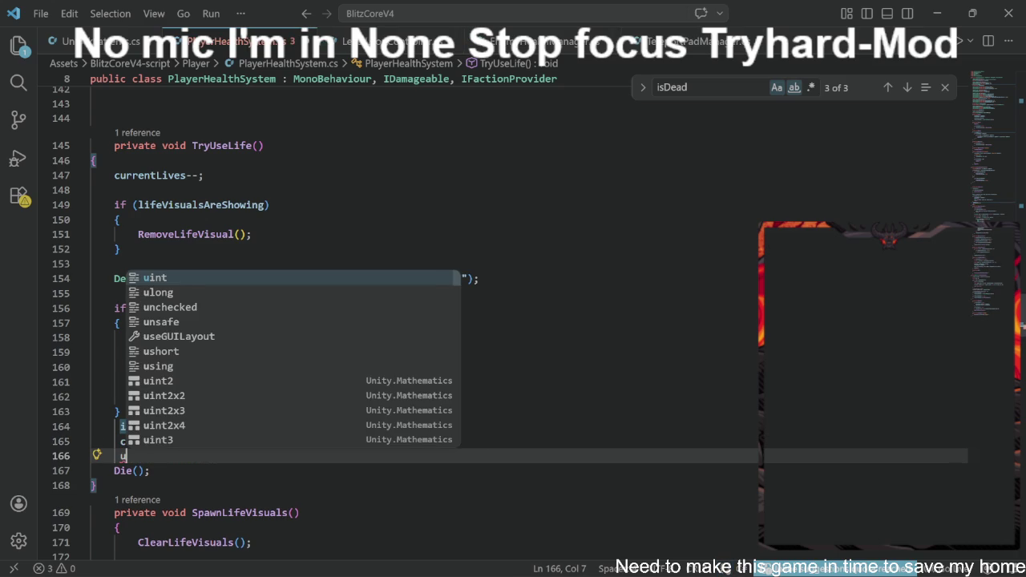
type("p")
key("Down")
key("Tab")
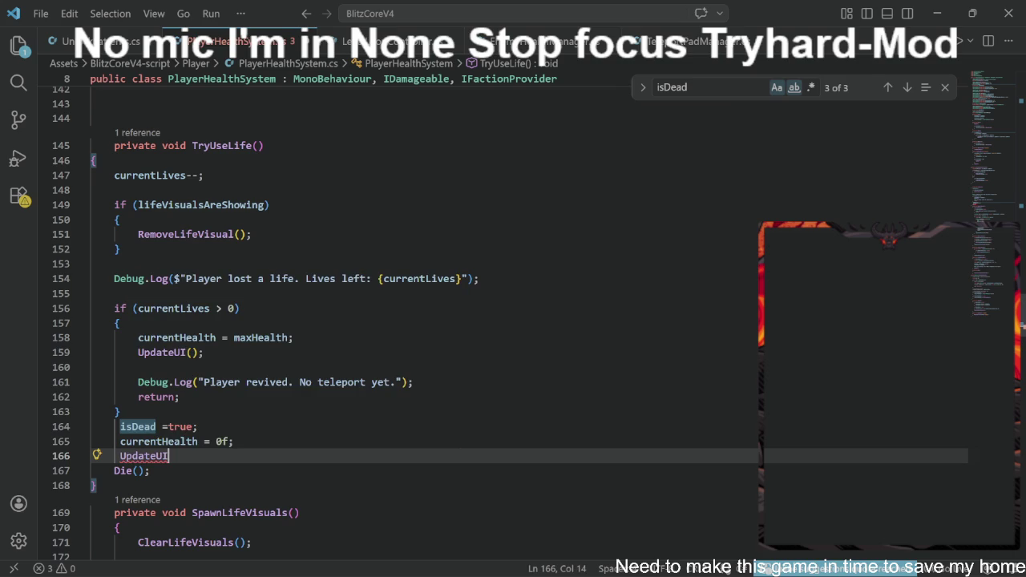
type("(")
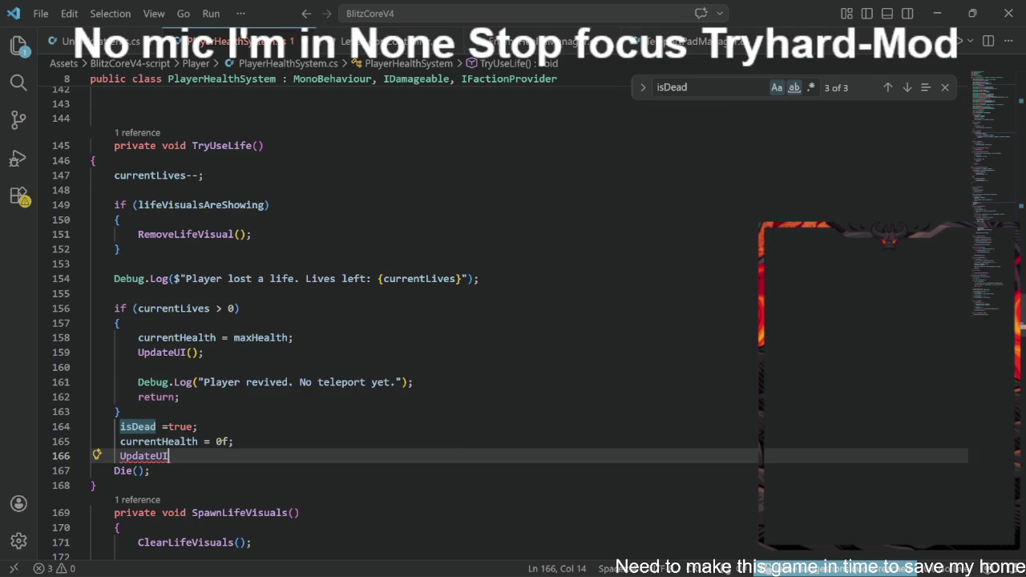
type(");")
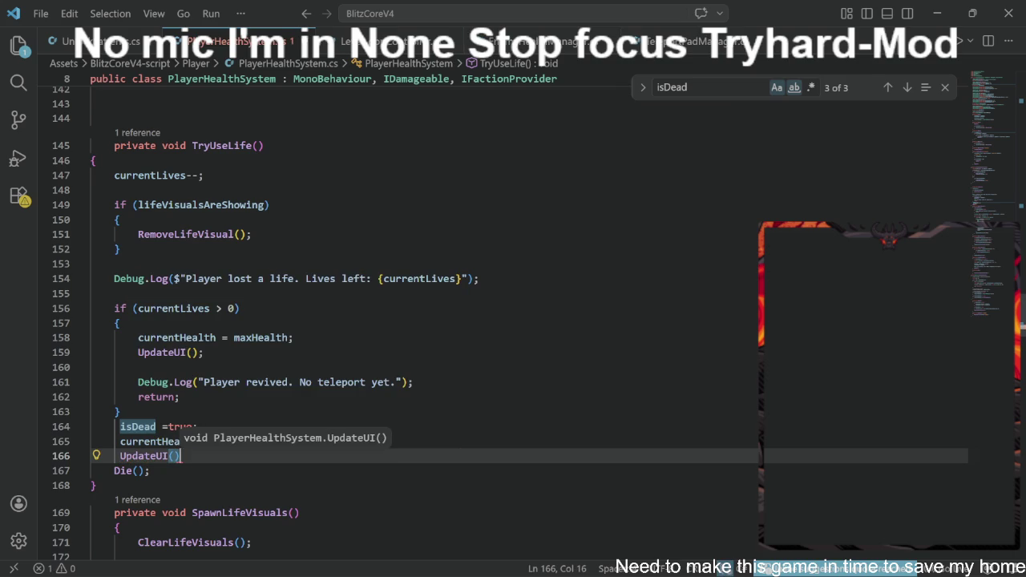
Step: Align Die() with the new lines, save the script and return to Unity
key("ctrl+s")
key("Down")
key("Home")
key("Up")
key("End")
key("ctrl+s")
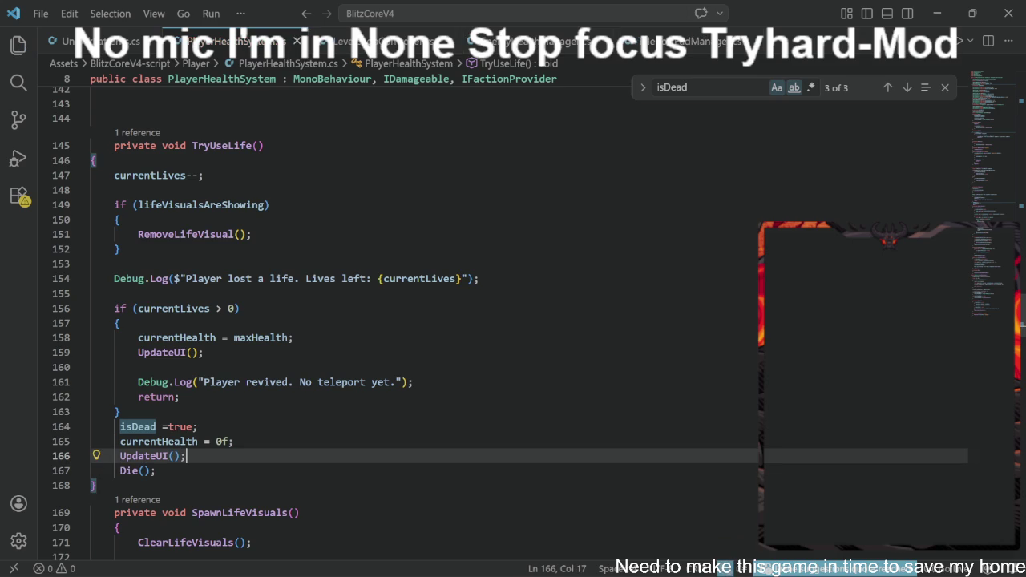
key("alt+Tab")
key("alt+Tab")
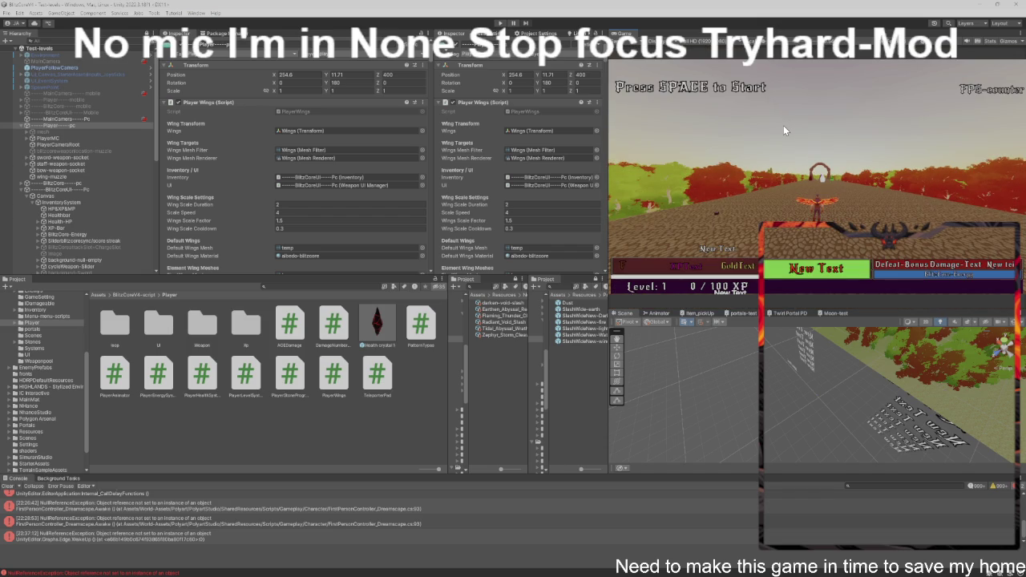
key("ctrl+p")
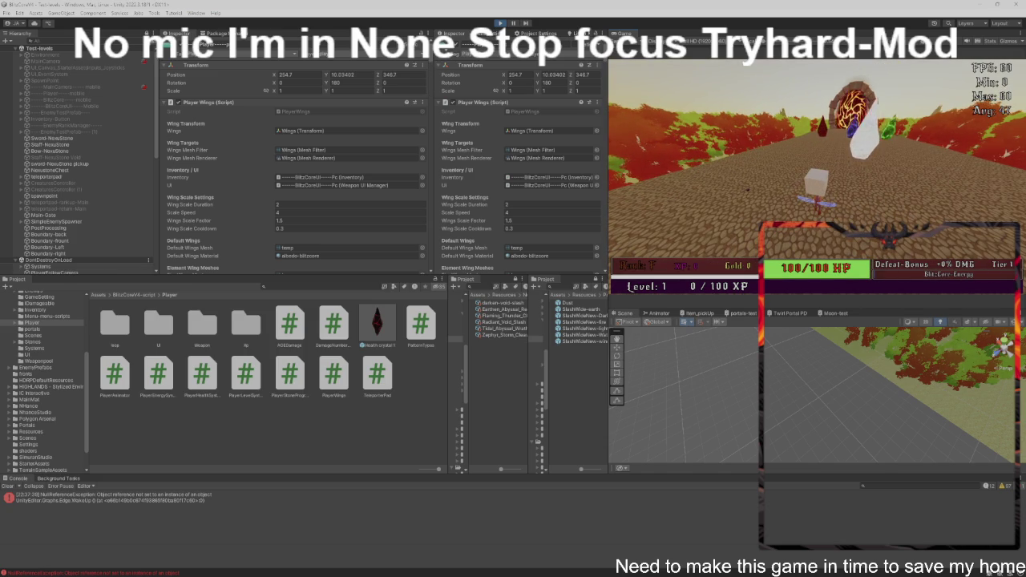
Step: Walk the player through the portals into Gate-4 and start Level 1 - Minions
key("w")
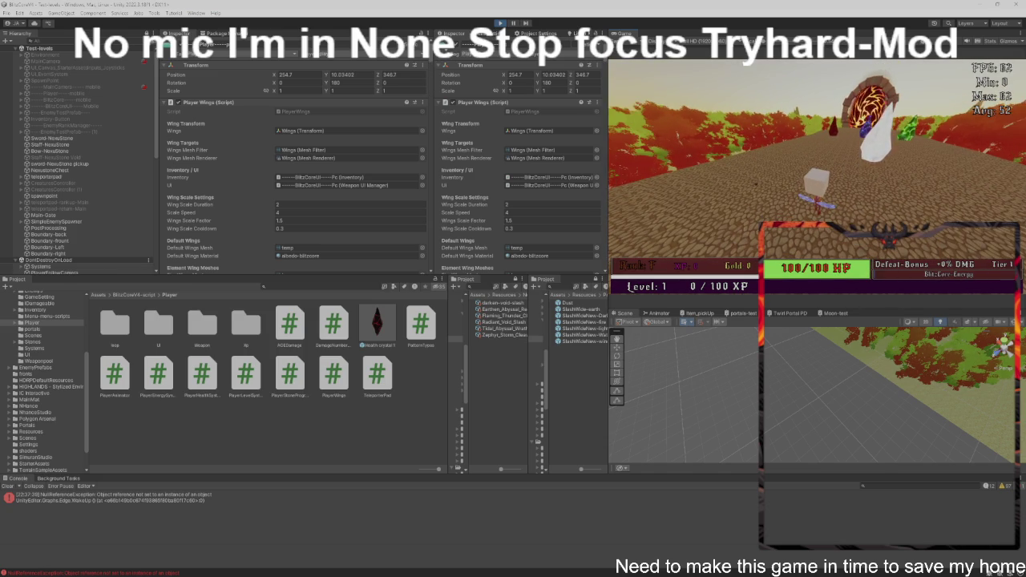
key("w")
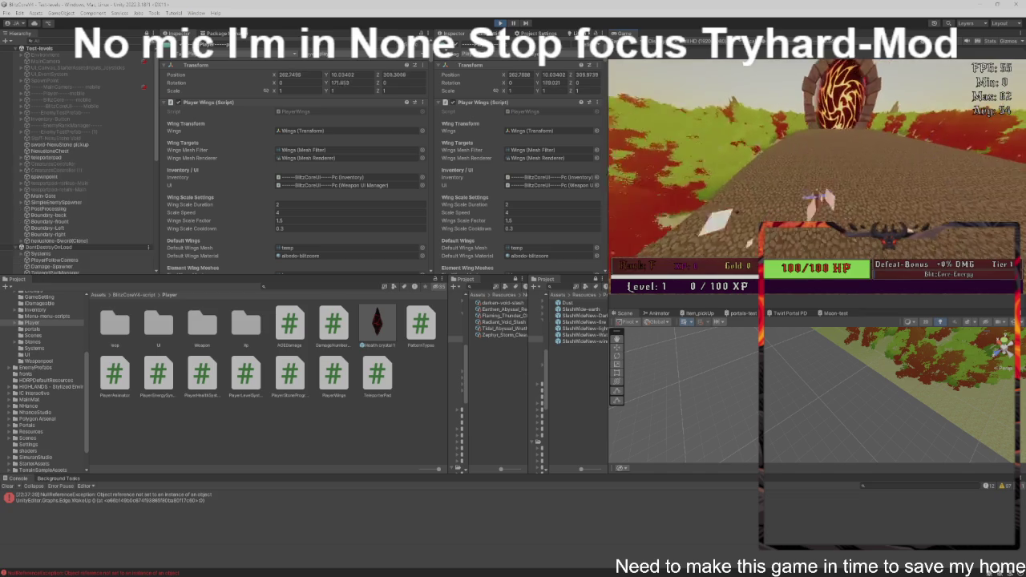
key("w")
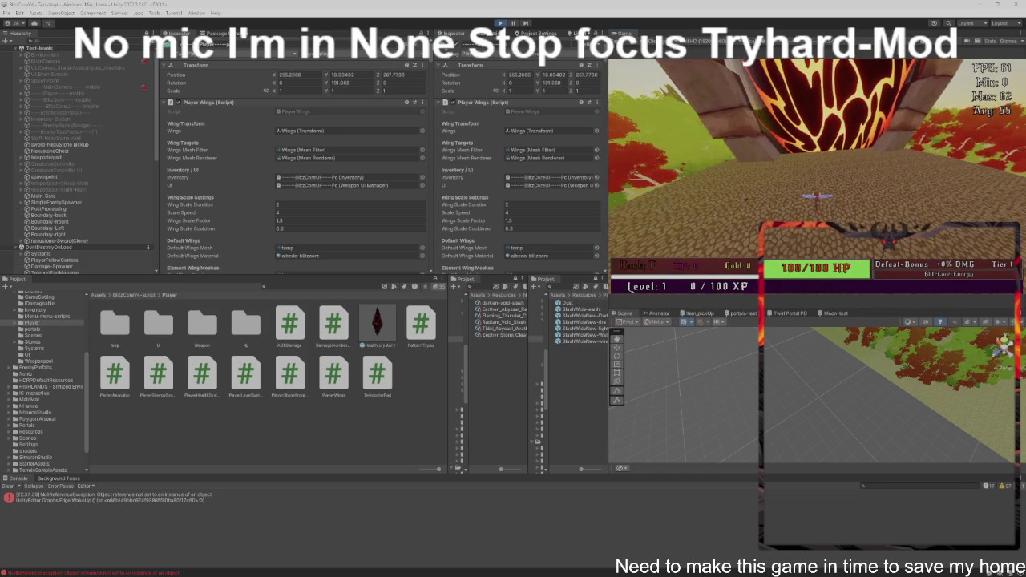
key("w")
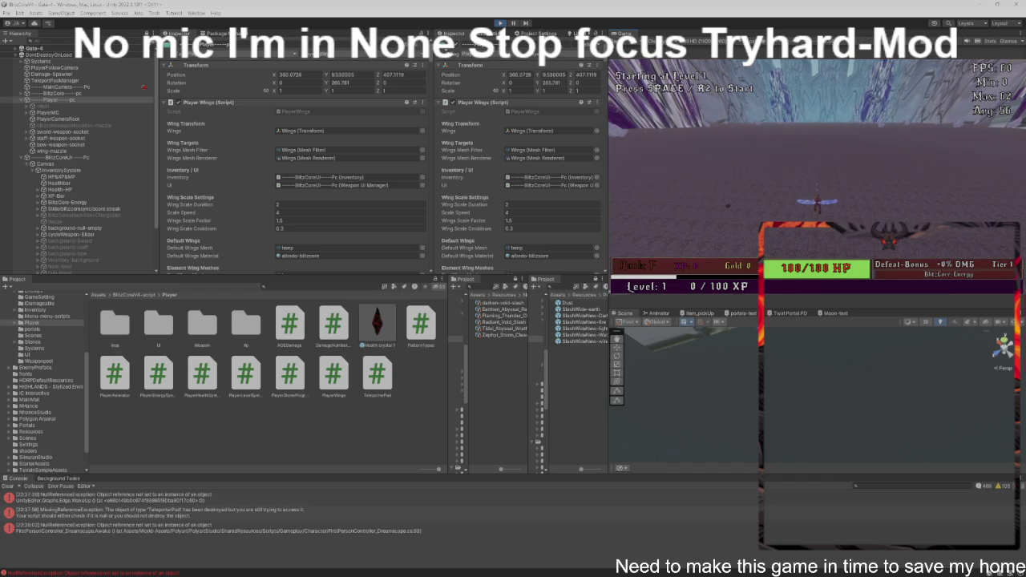
key("space")
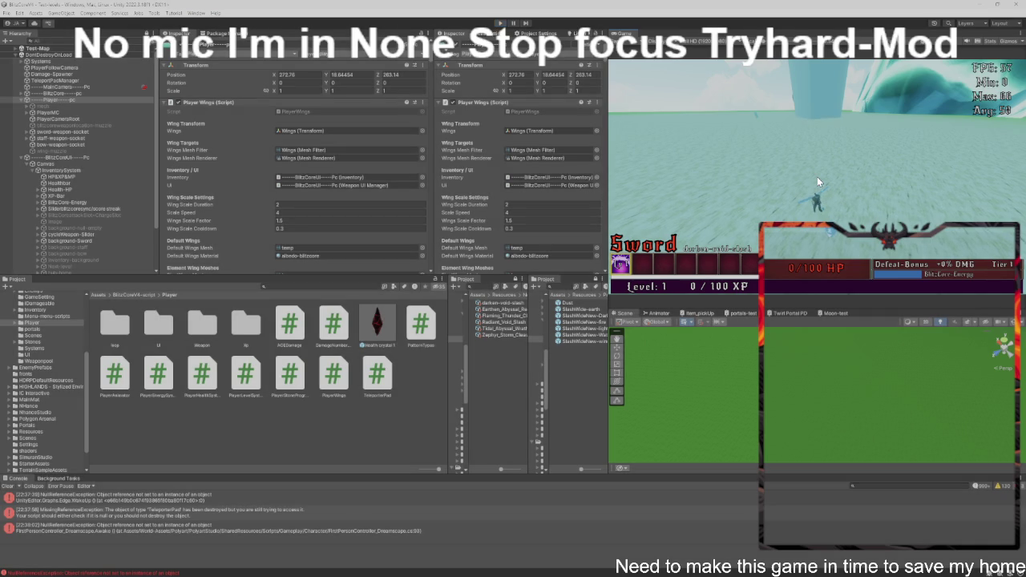
Step: Set Max Lives to 1 in the Player Health System component and restart Play mode
scroll(368, 227, "down", 10)
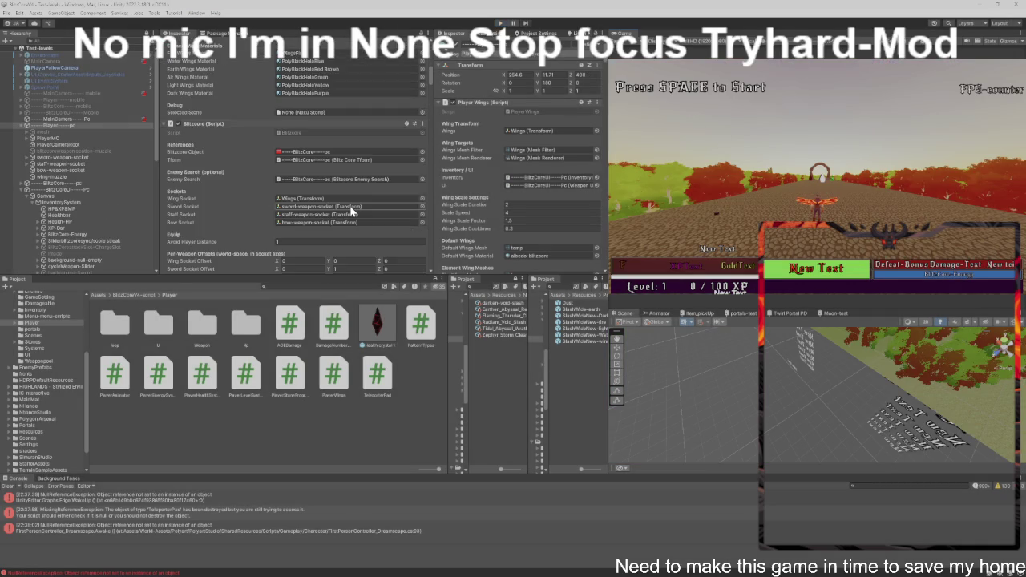
scroll(343, 186, "down", 10)
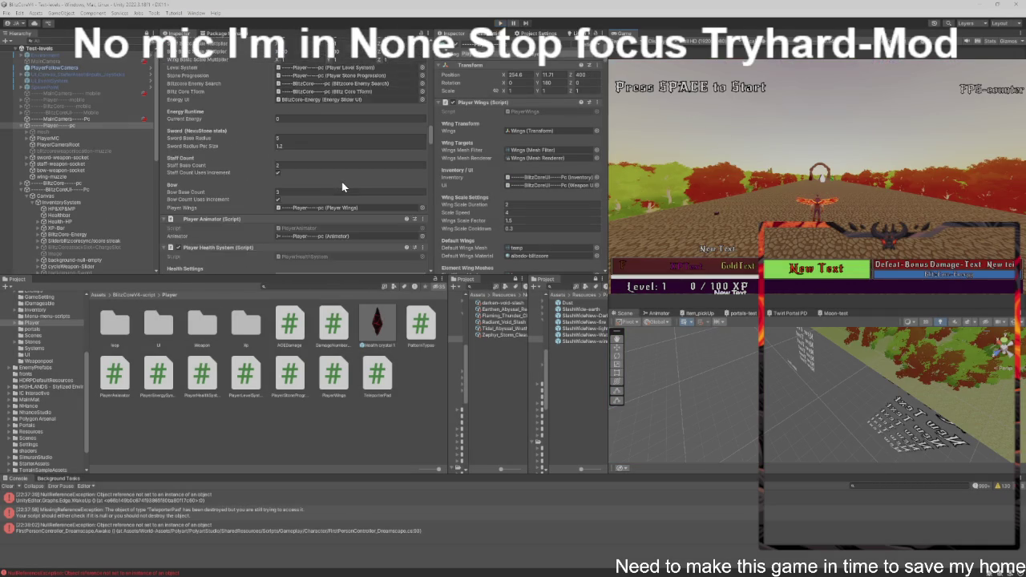
left_click(340, 182)
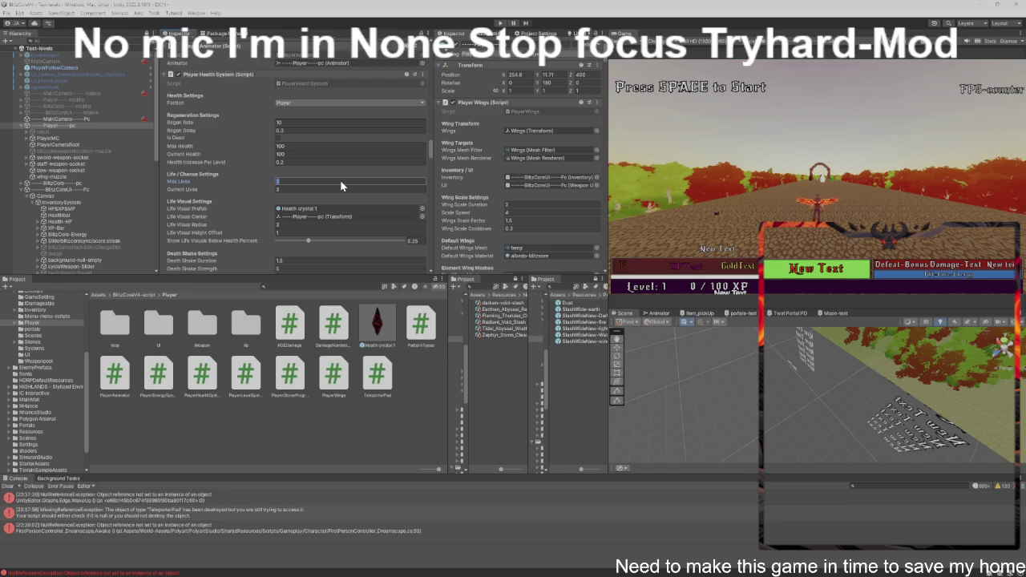
type("1")
left_click(784, 203)
key("ctrl+p")
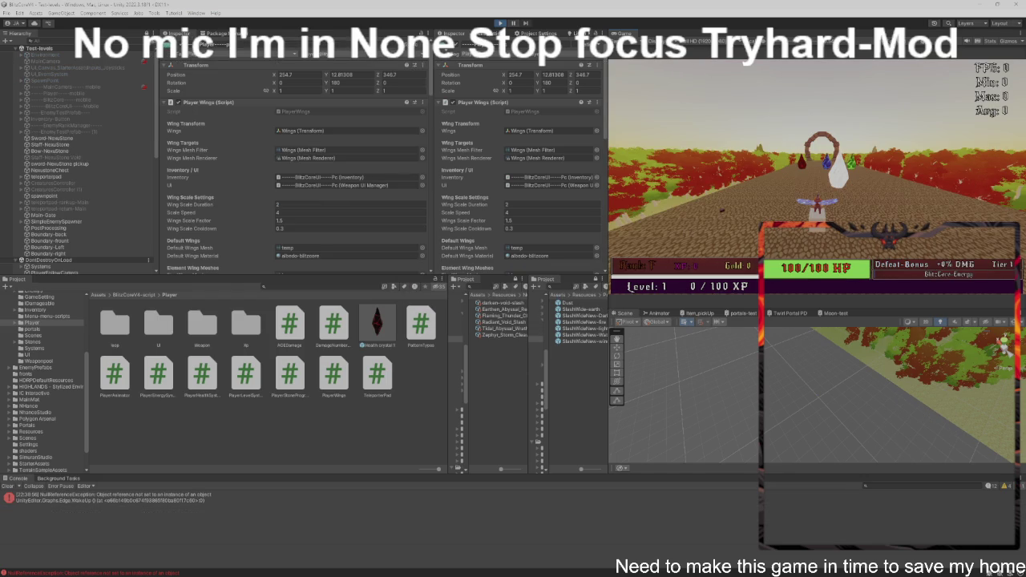
Step: Walk through the Test-levels portal to Test-Map, then into the signboard portal for Gate-4
key("w")
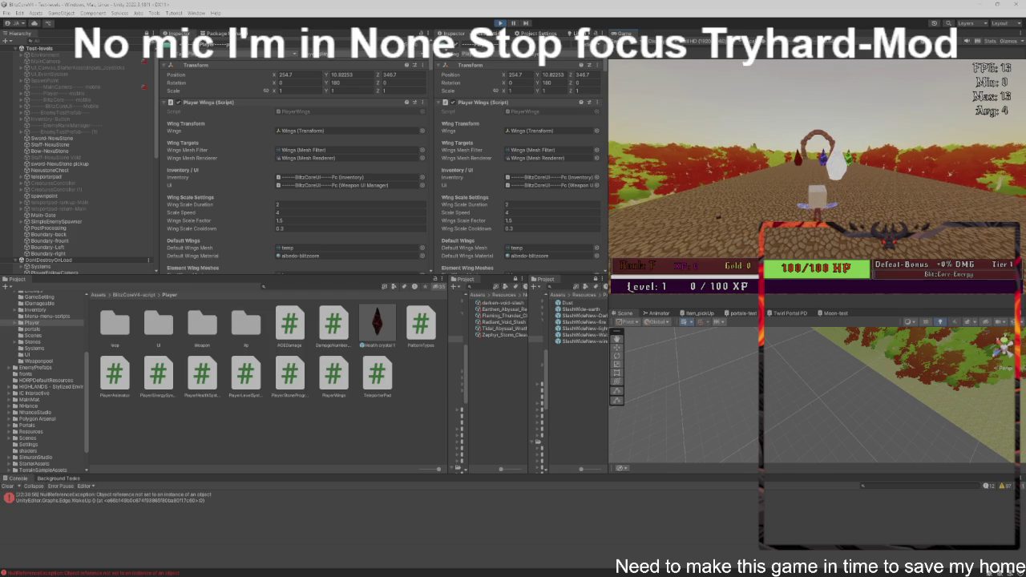
key("w")
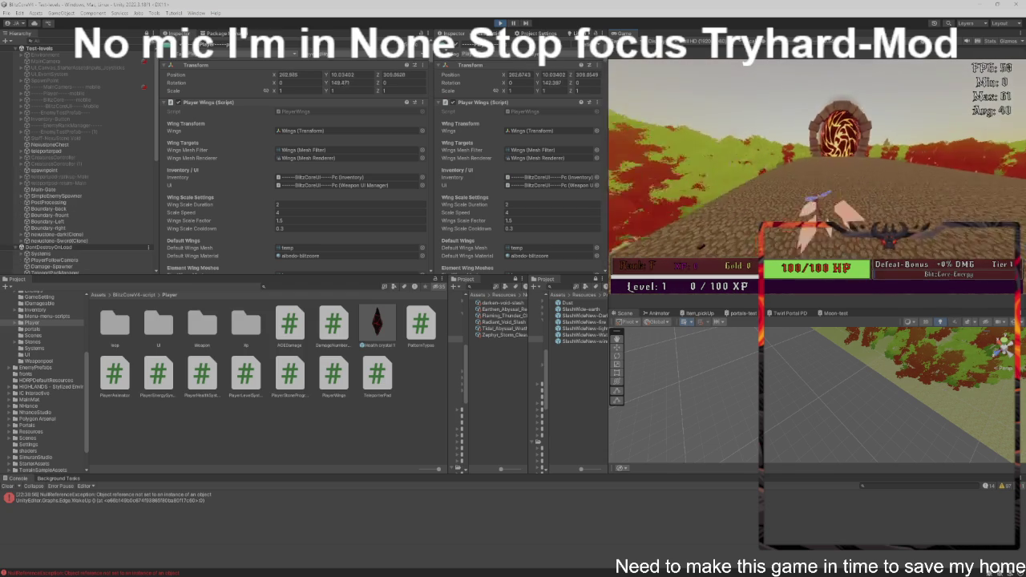
key("w")
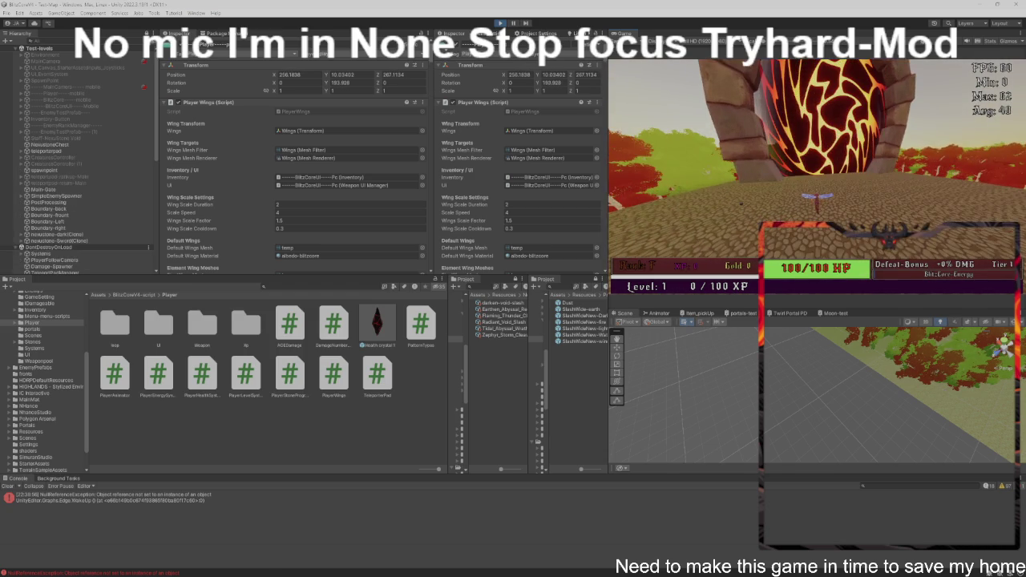
key("w")
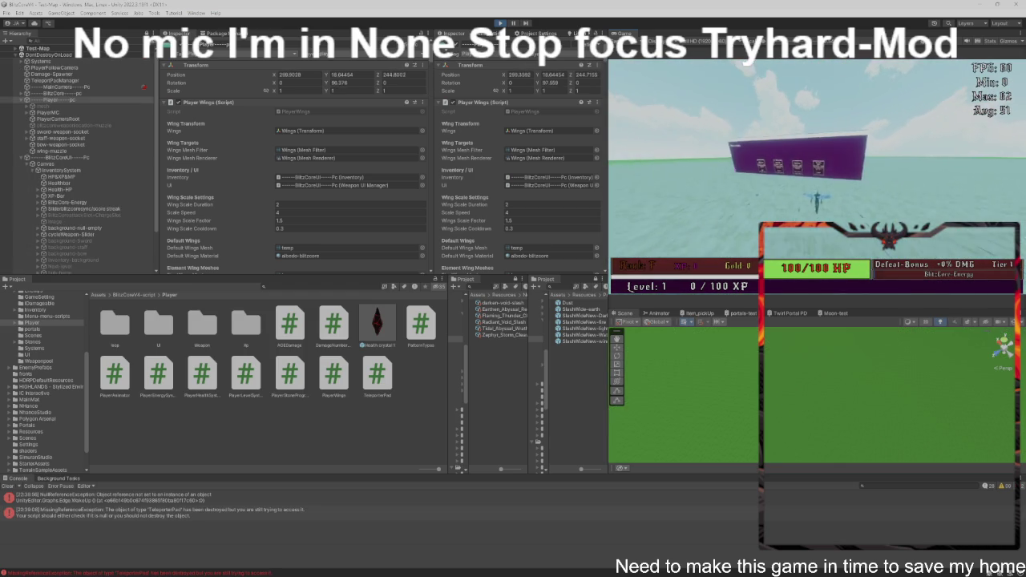
key("w")
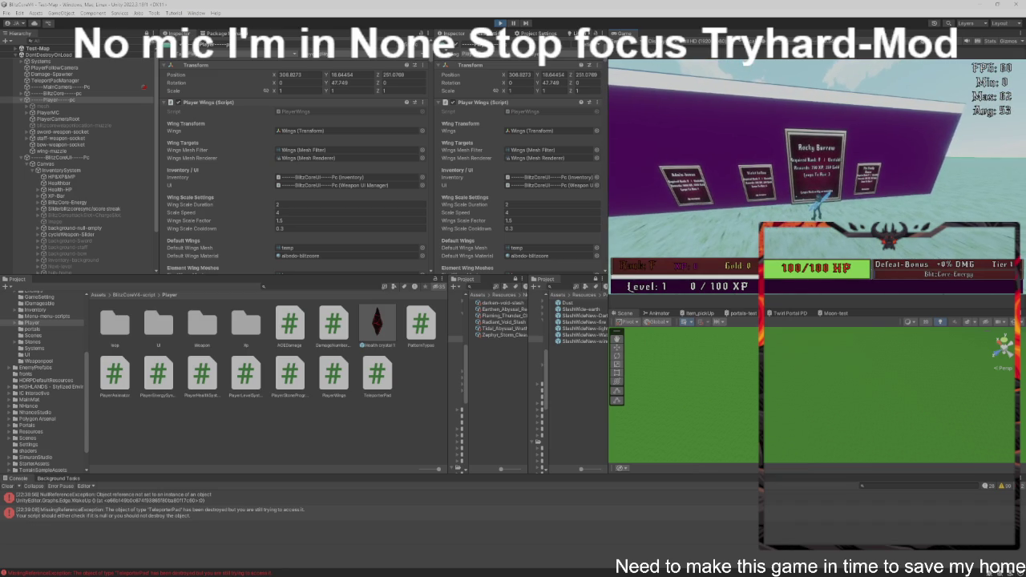
key("w")
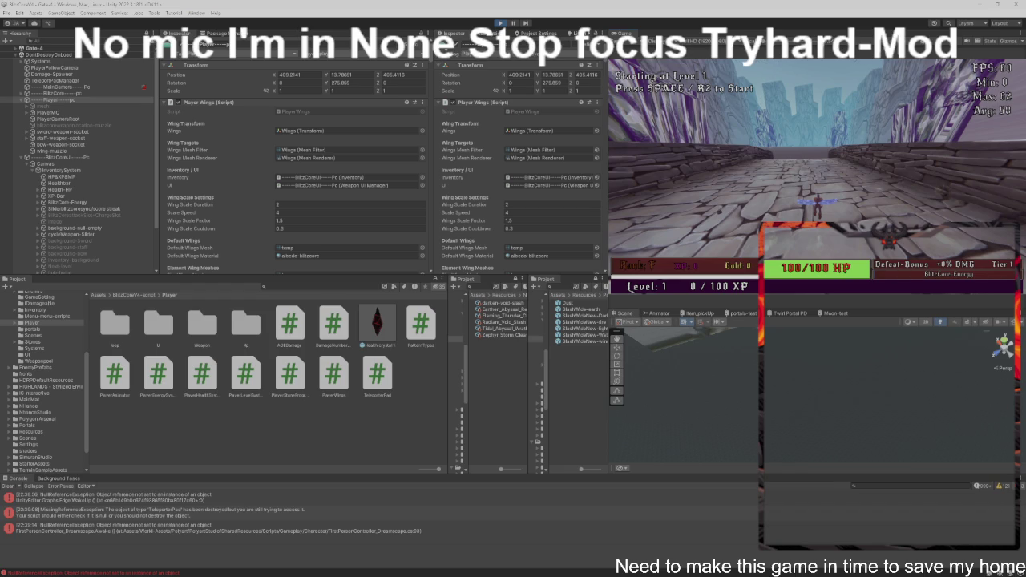
Step: Start Level 1 - Minions and fight the minions until the player's HP reaches 0
key("w")
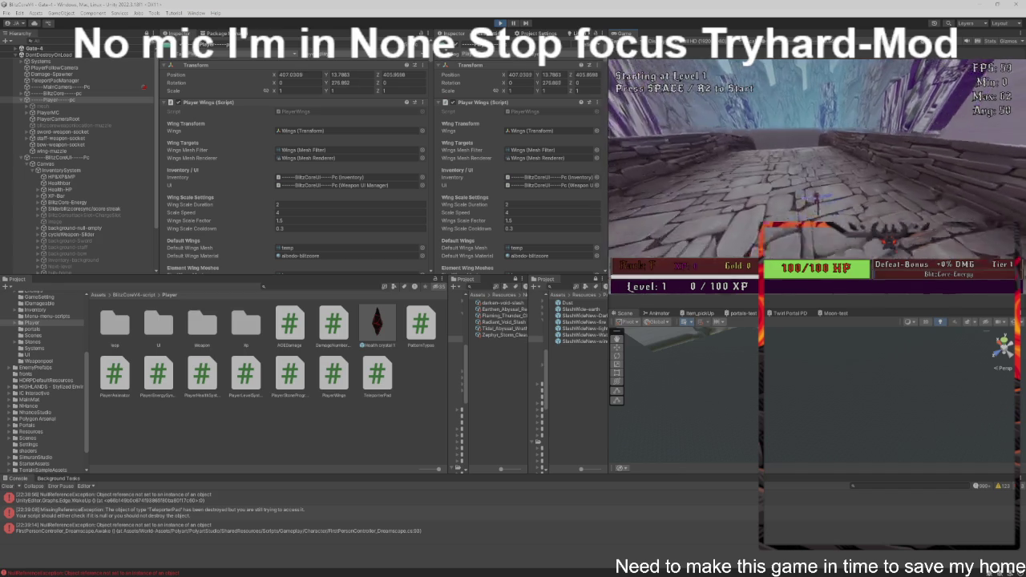
key("w")
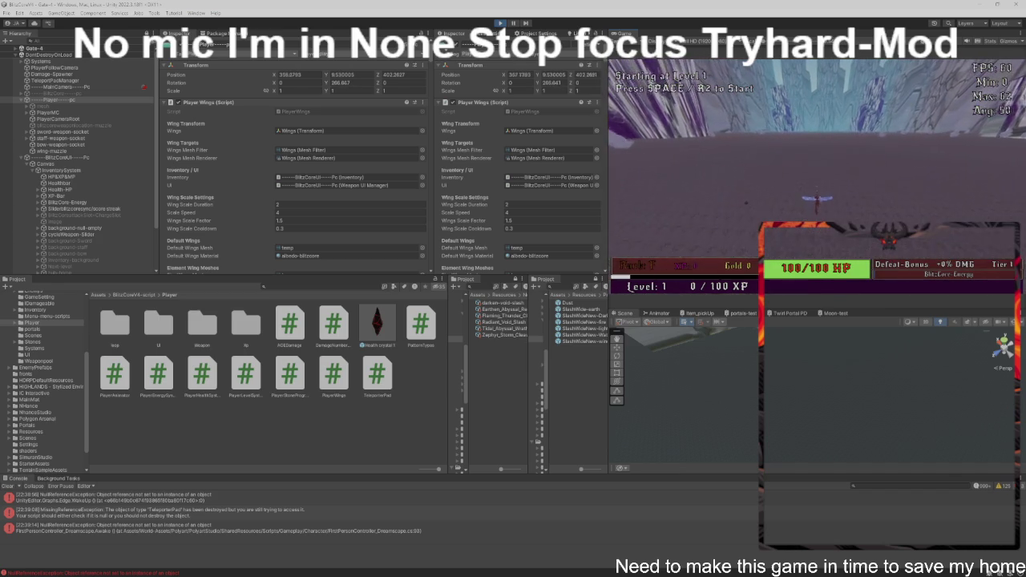
key("space")
key("w")
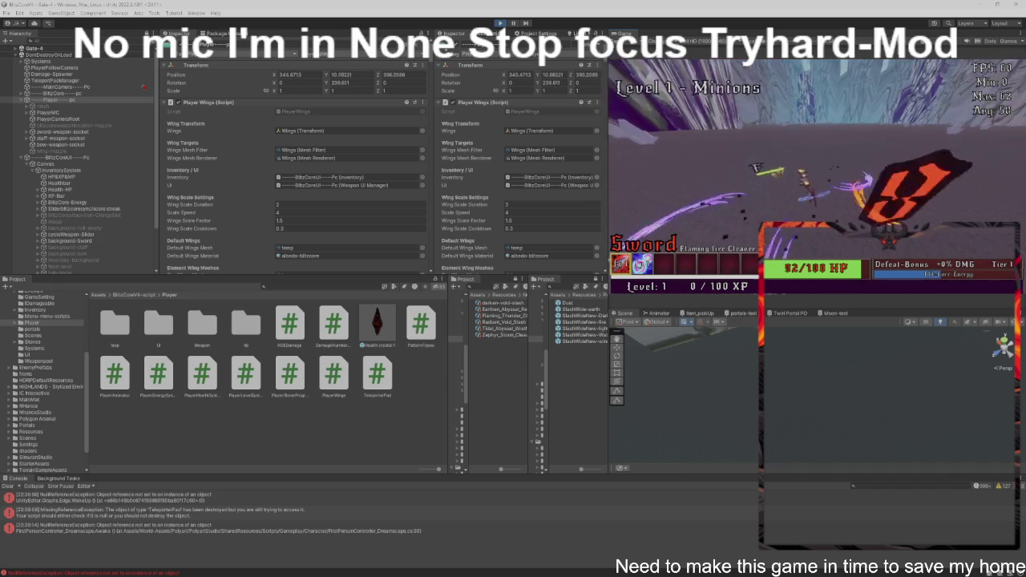
key("w")
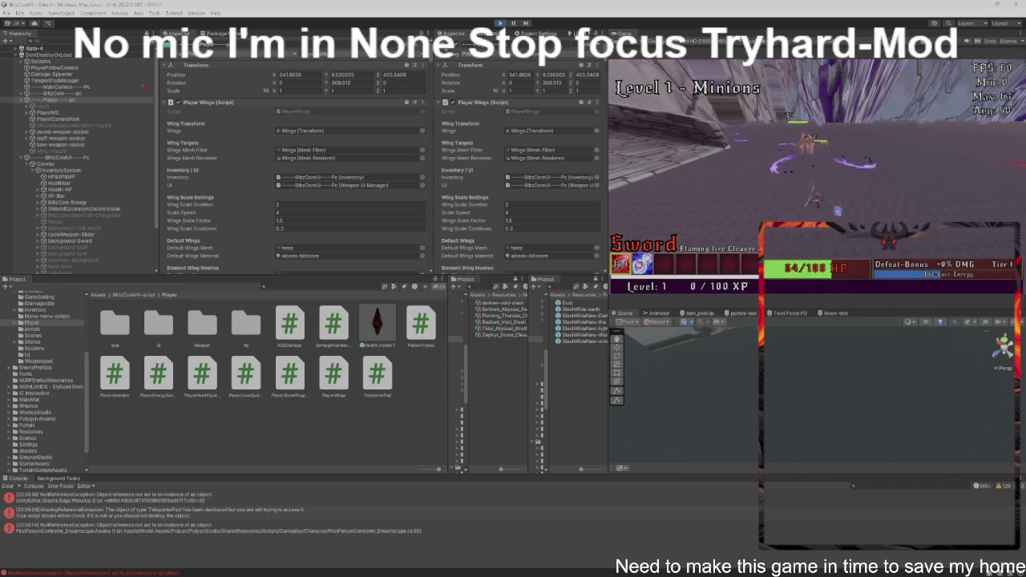
key("w")
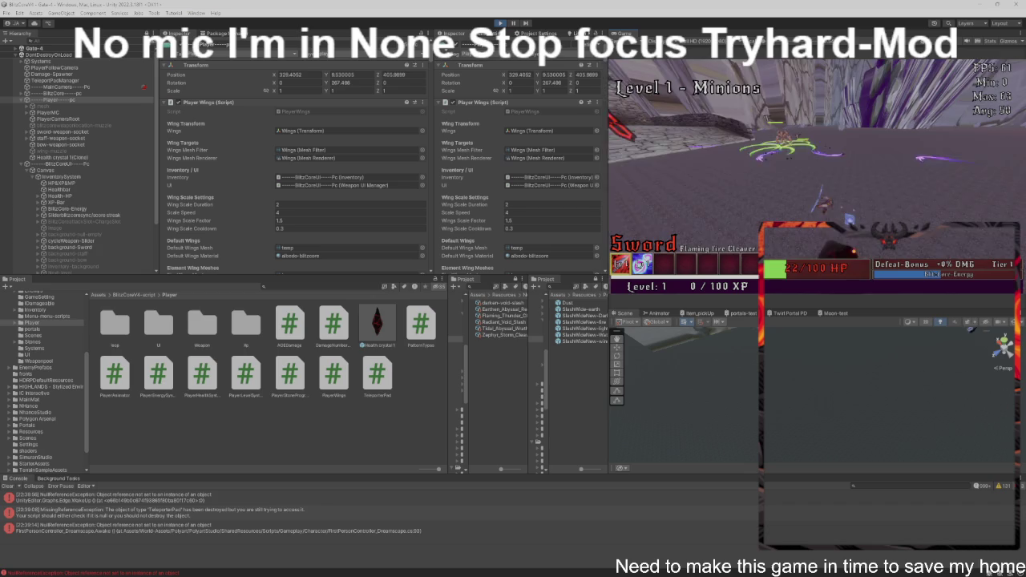
key("w")
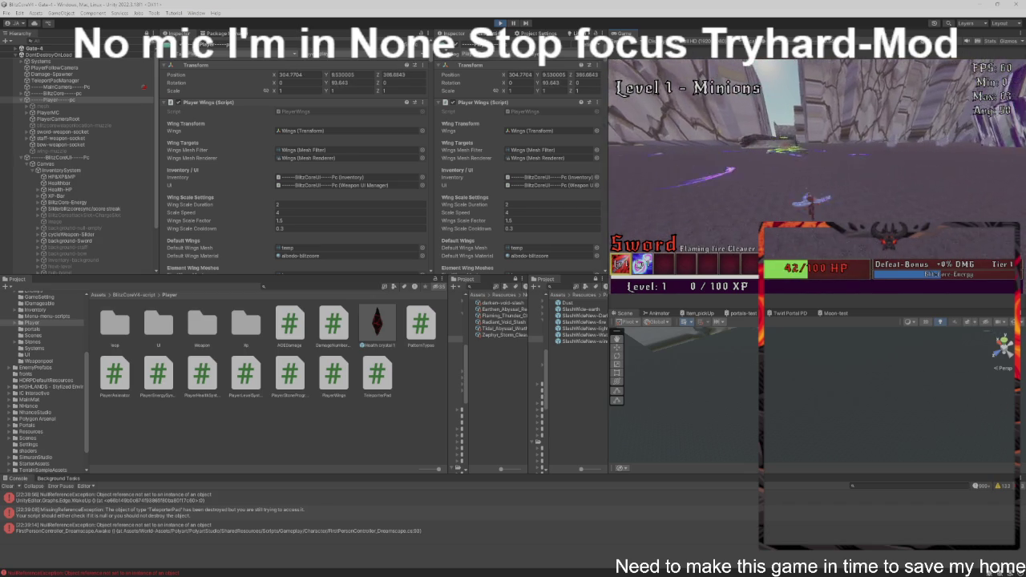
key("w")
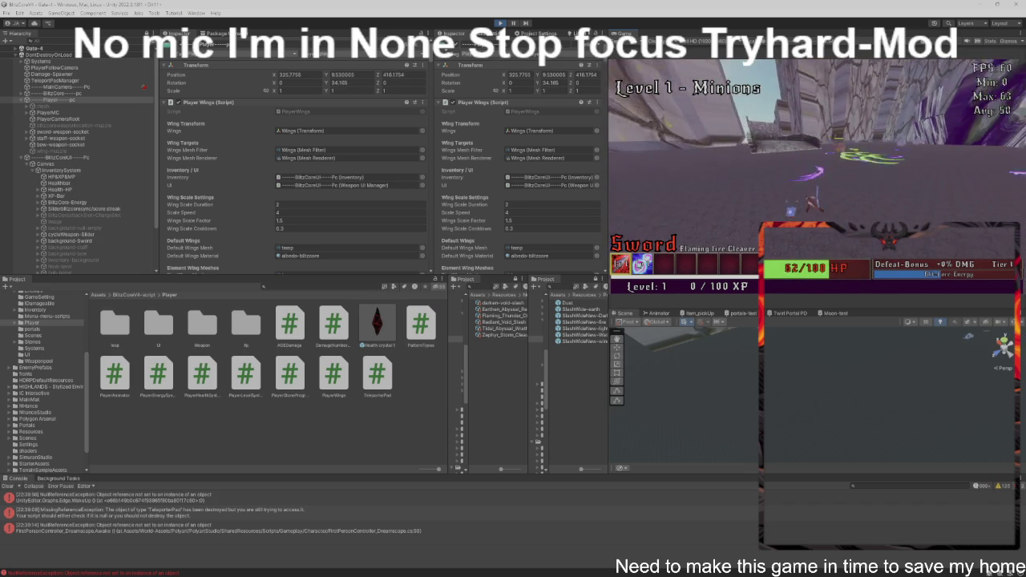
key("w")
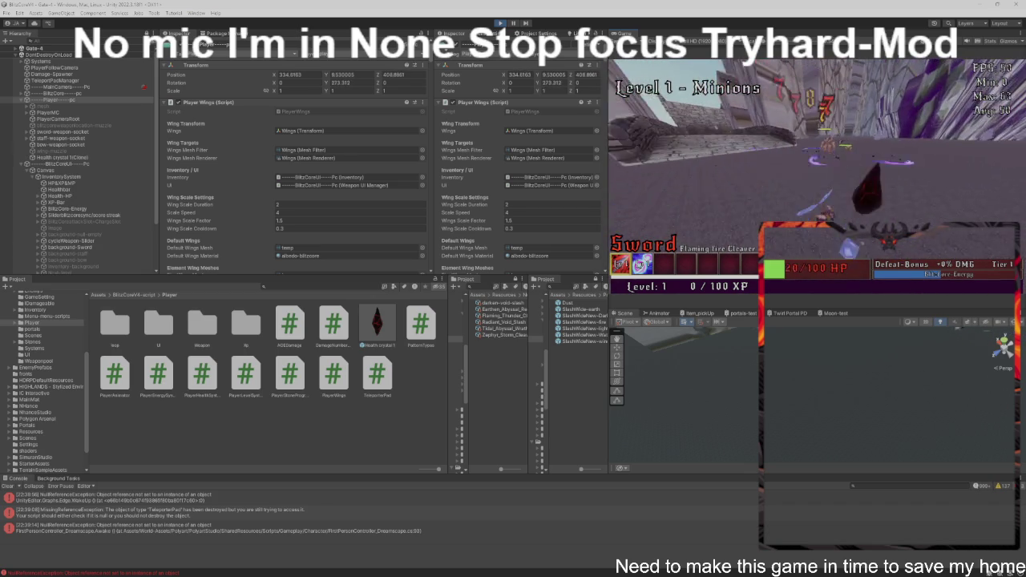
key("w")
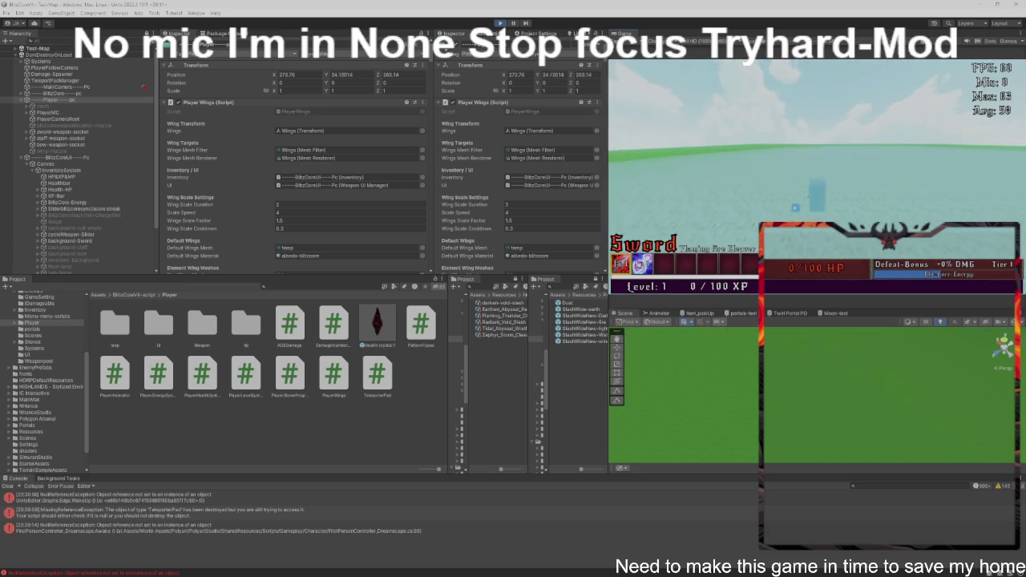
Step: Walk the dead player across Test-Map to the purple portal wall
key("w")
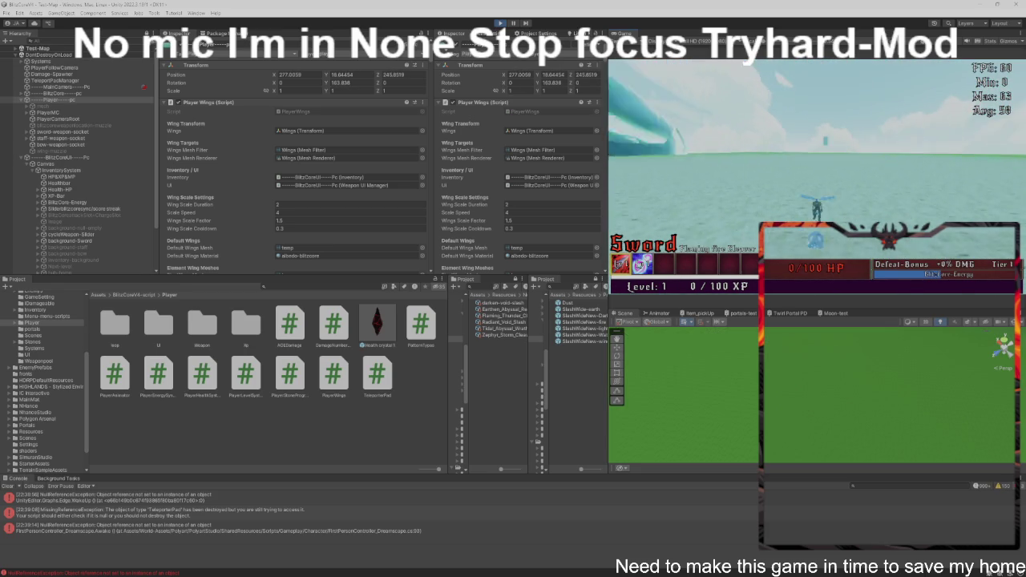
key("w")
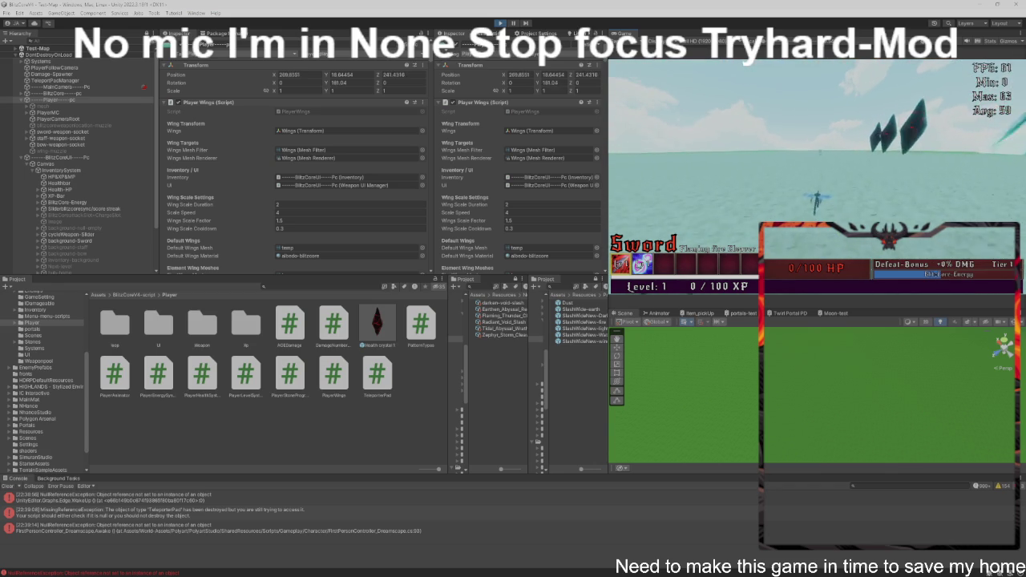
key("w")
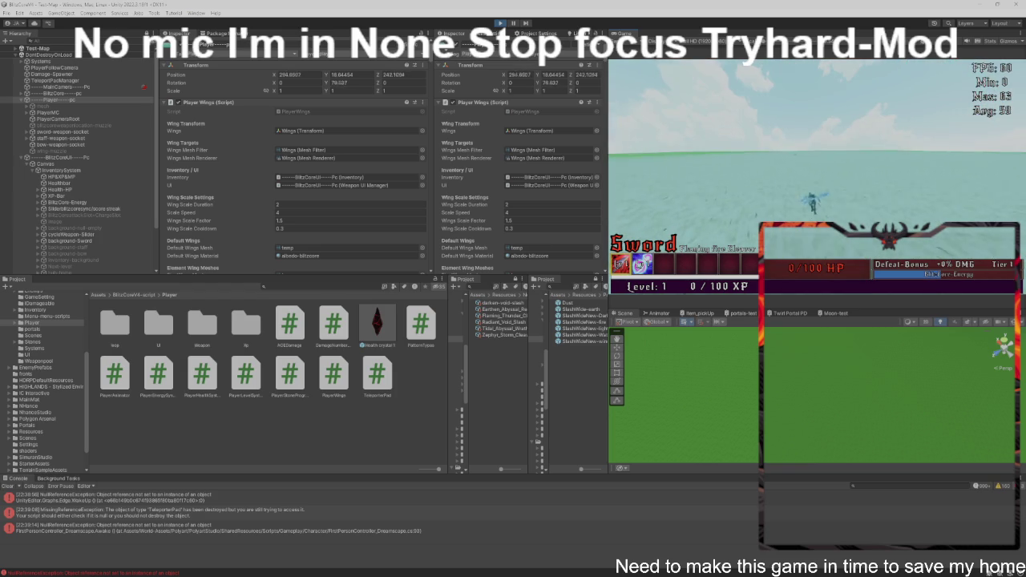
key("w")
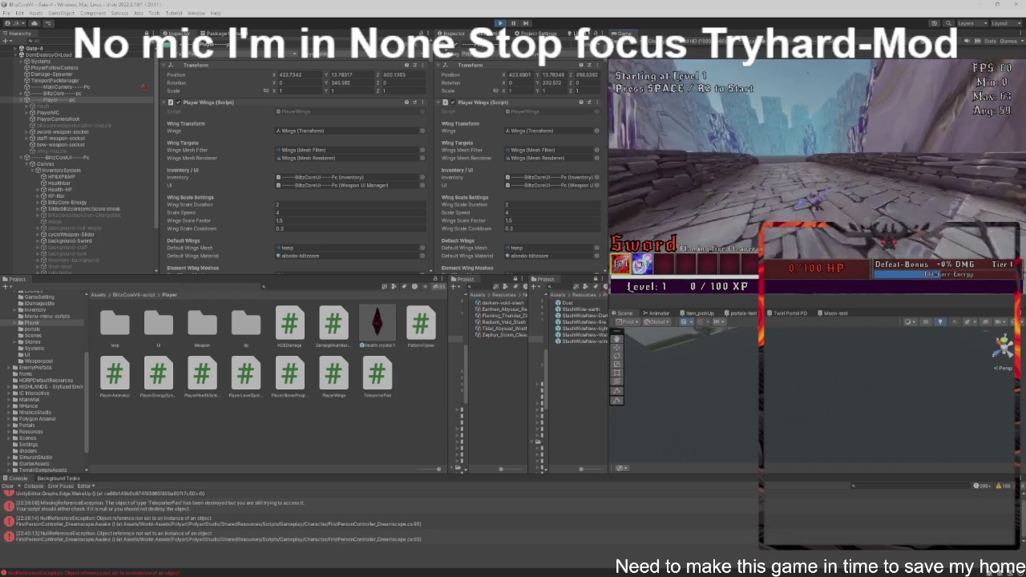
key("w")
Step: Restart Level 1 - Minions and slash minions to earn XP at 0 HP
key("space")
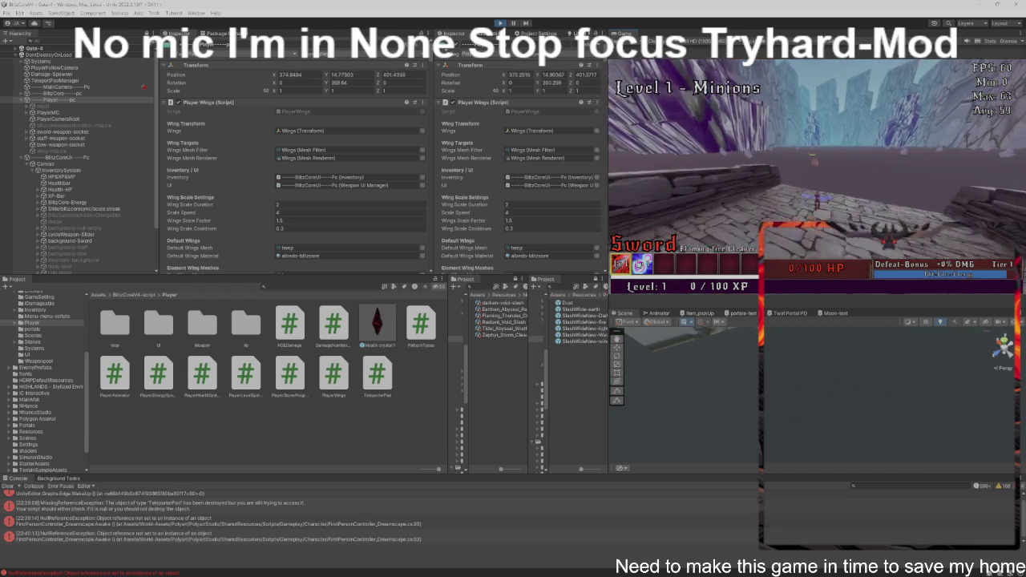
key("w")
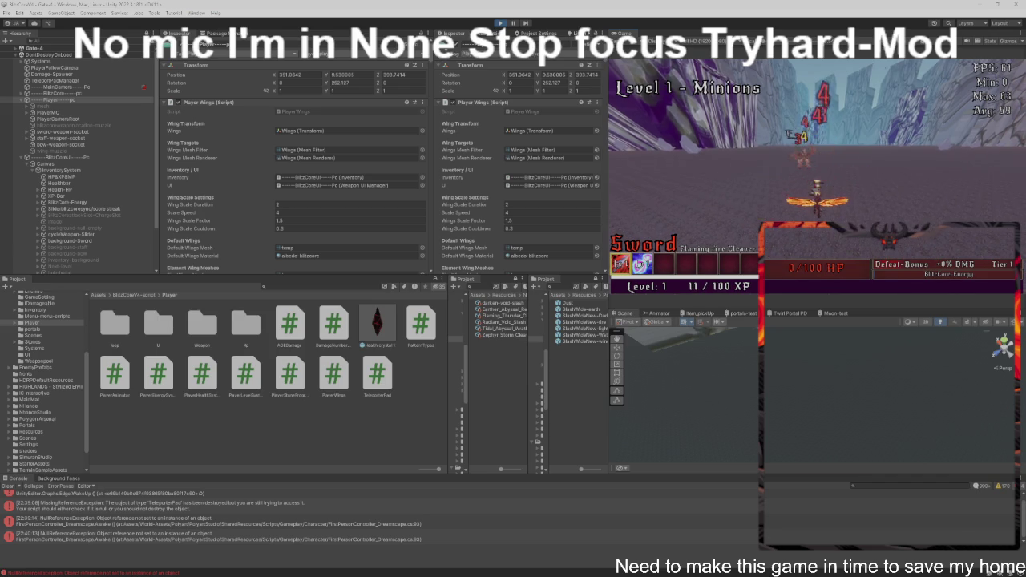
key("w")
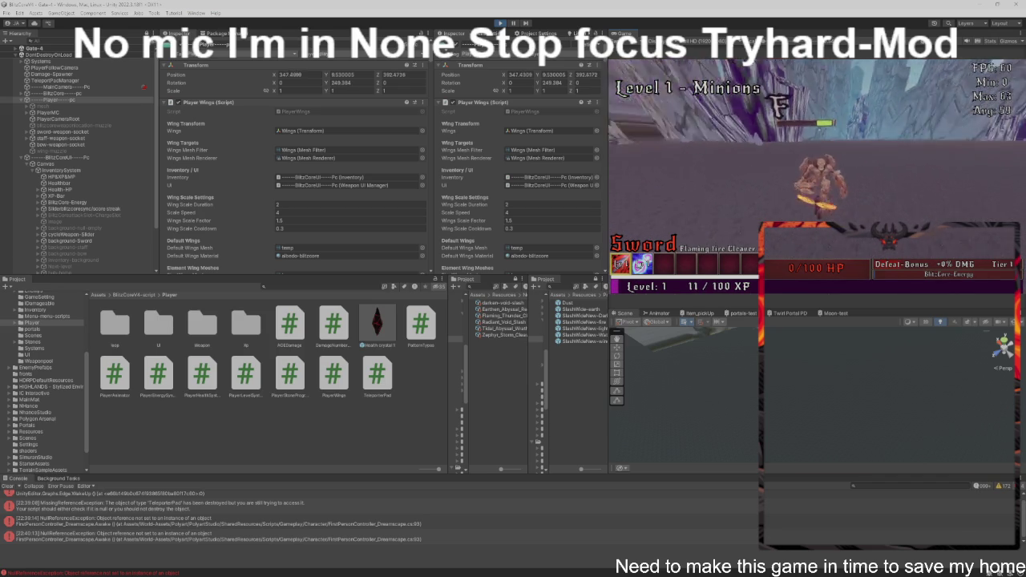
key("w")
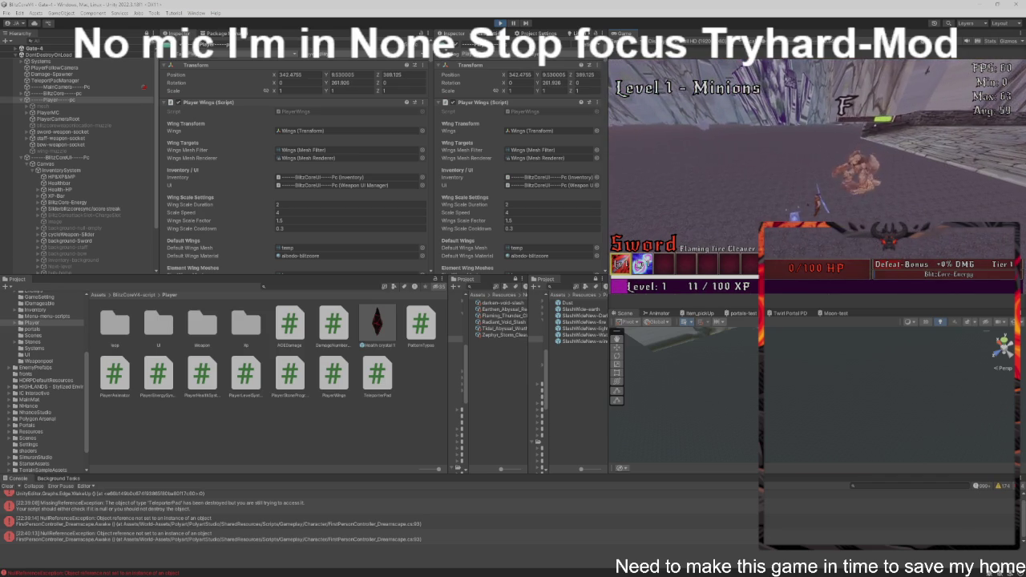
key("w")
key("w")
key("w")
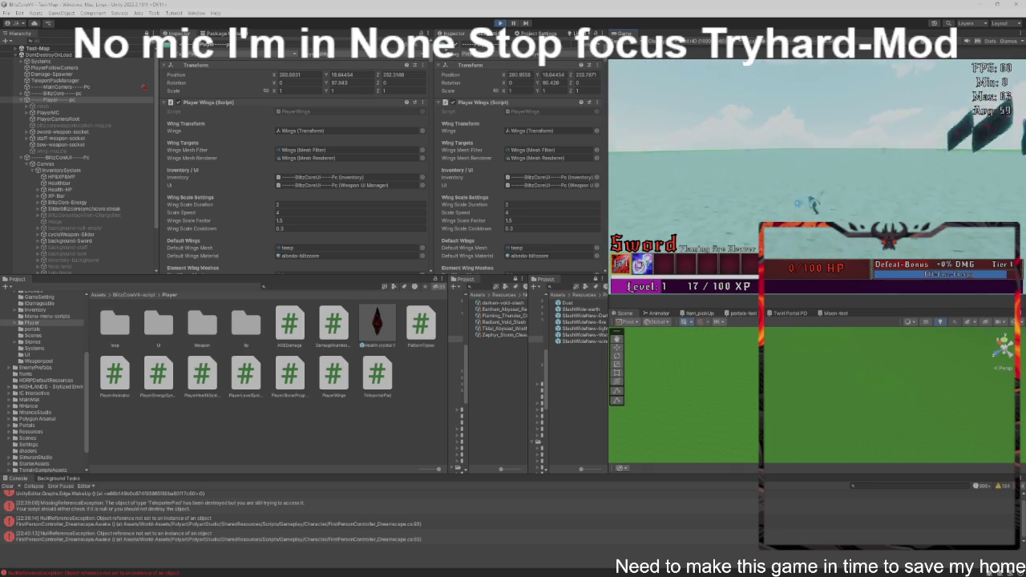
Step: Enter Gate-2, play its Level 1 minion wave to 23/100 XP, then switch to VS Code
key("w")
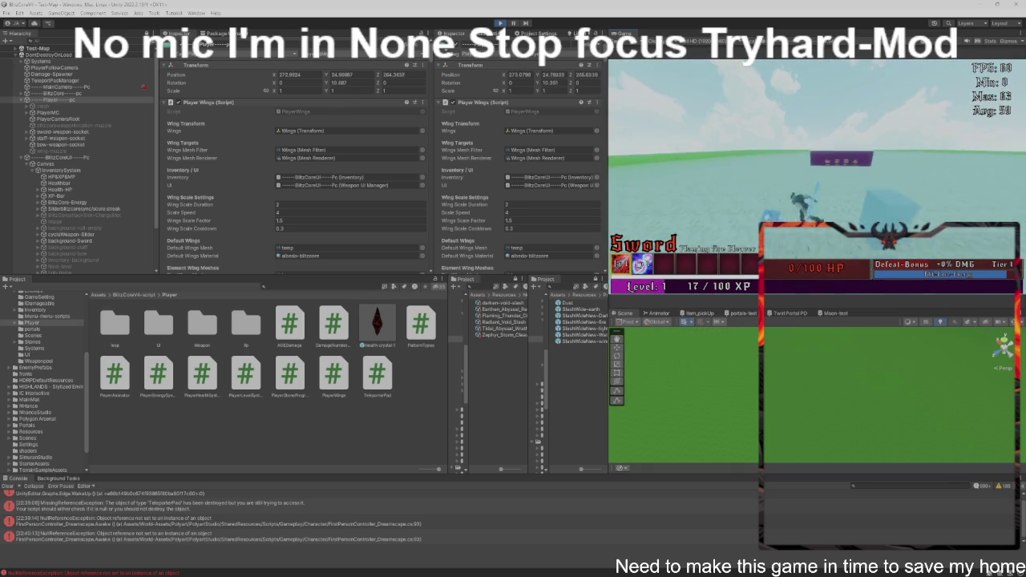
key("w")
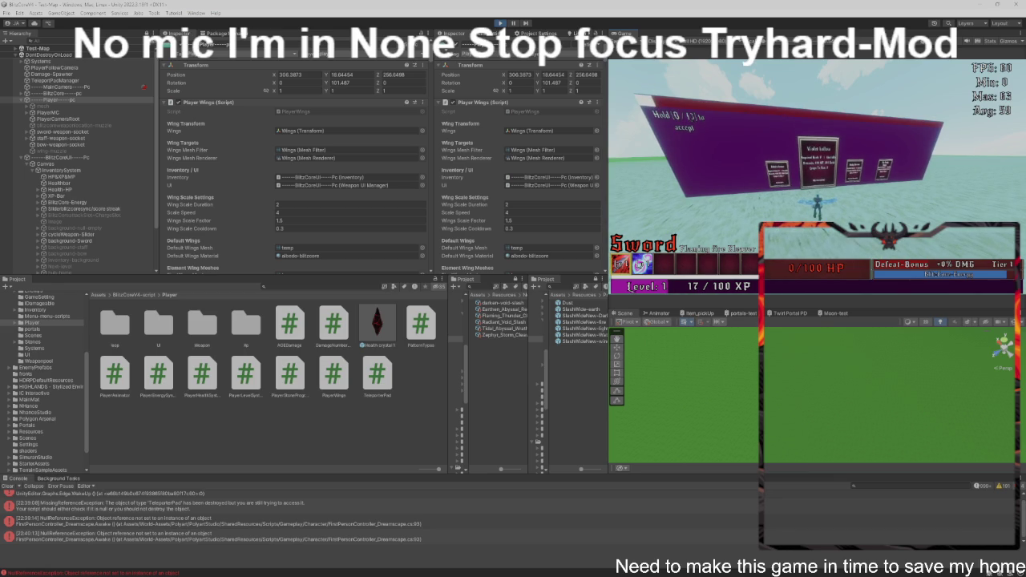
key("e")
key("w")
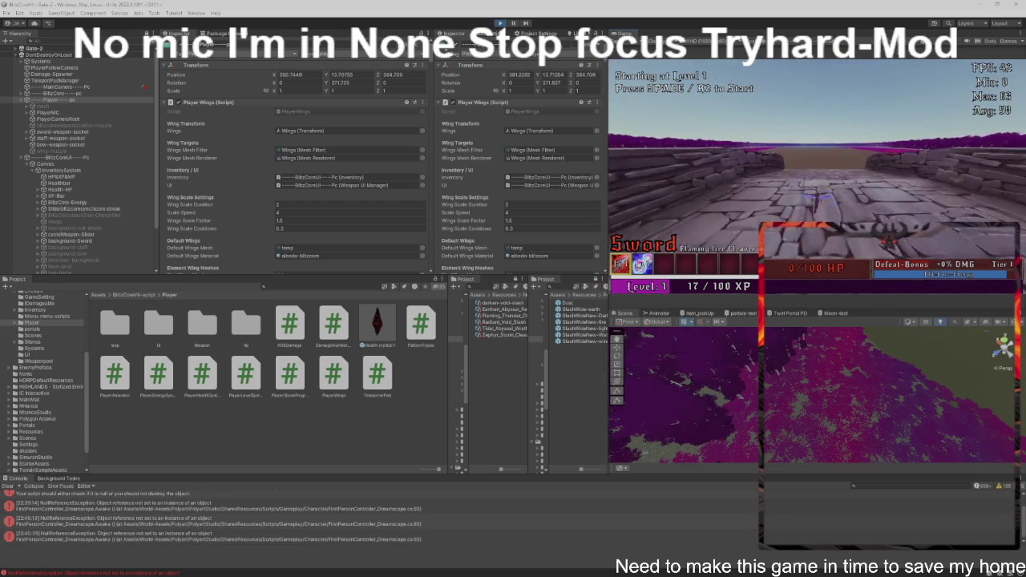
key("space")
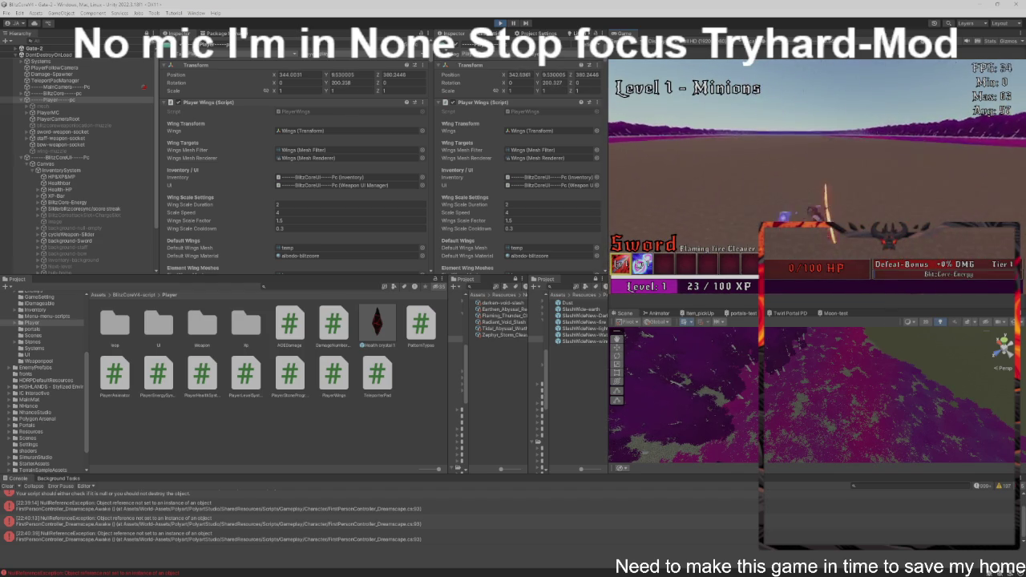
key("w")
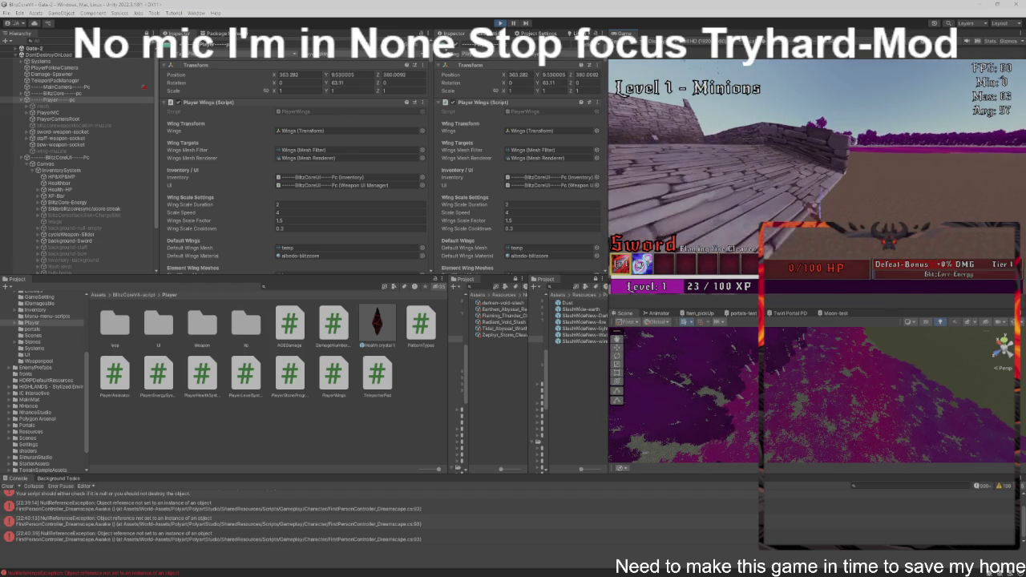
key("w")
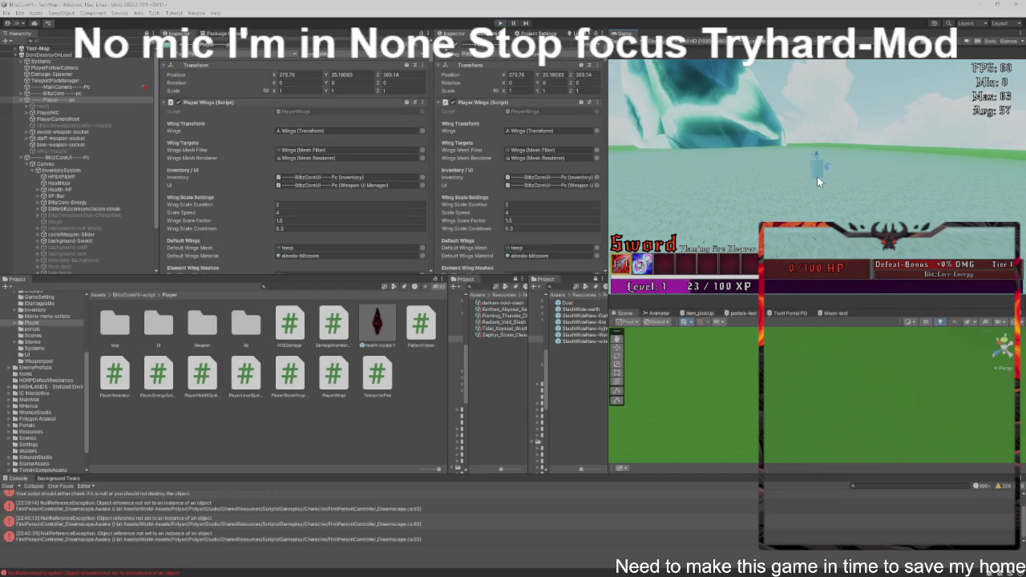
key("alt+Tab")
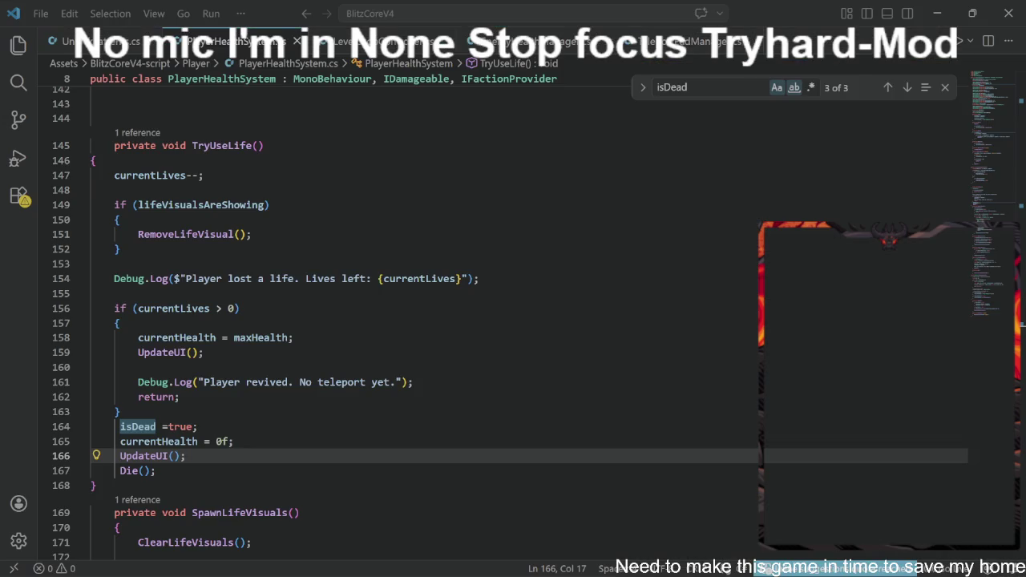
scroll(425, 320, "down", 15)
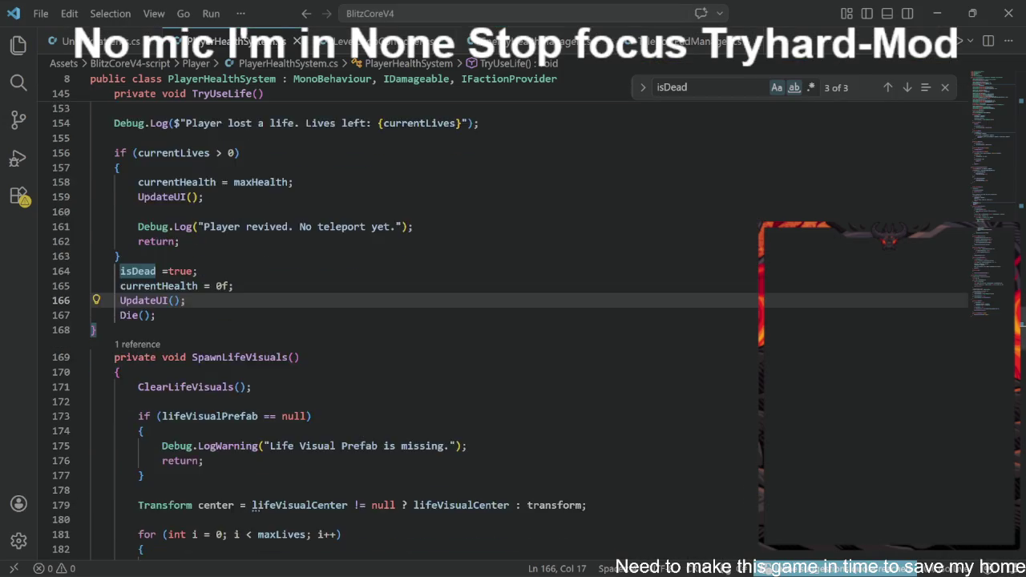
scroll(316, 330, "down", 17)
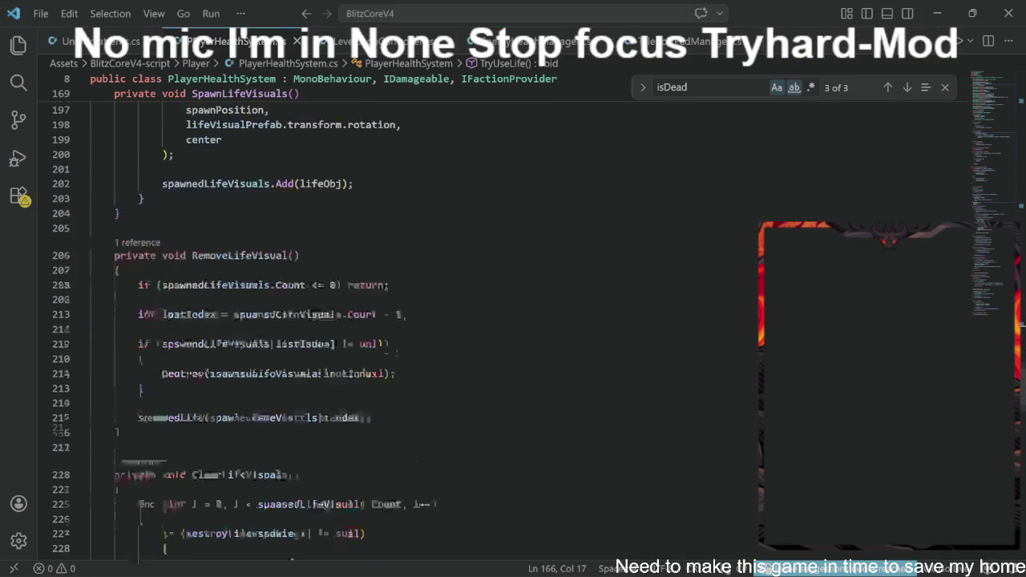
scroll(312, 320, "down", 16)
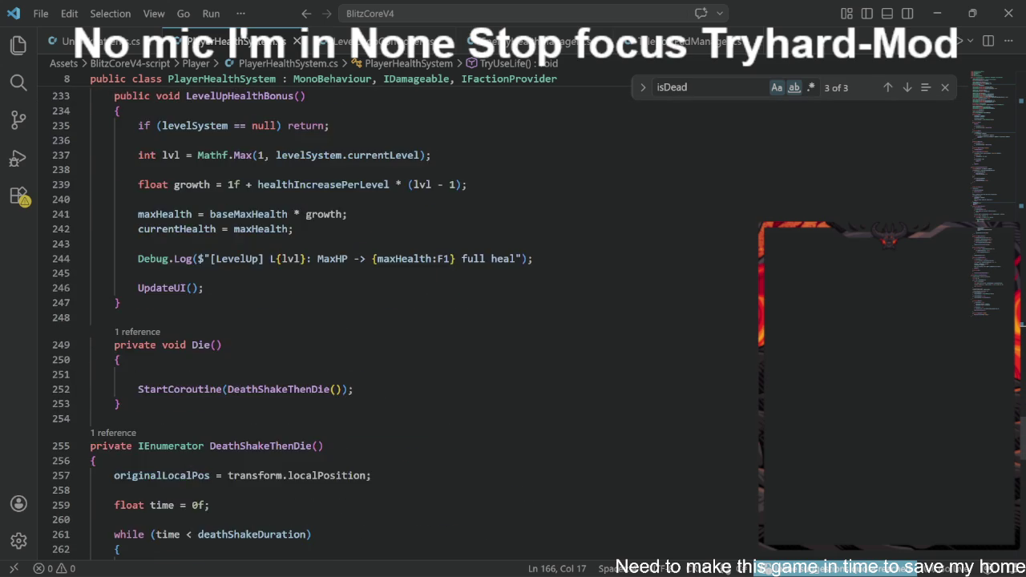
scroll(425, 321, "down", 7)
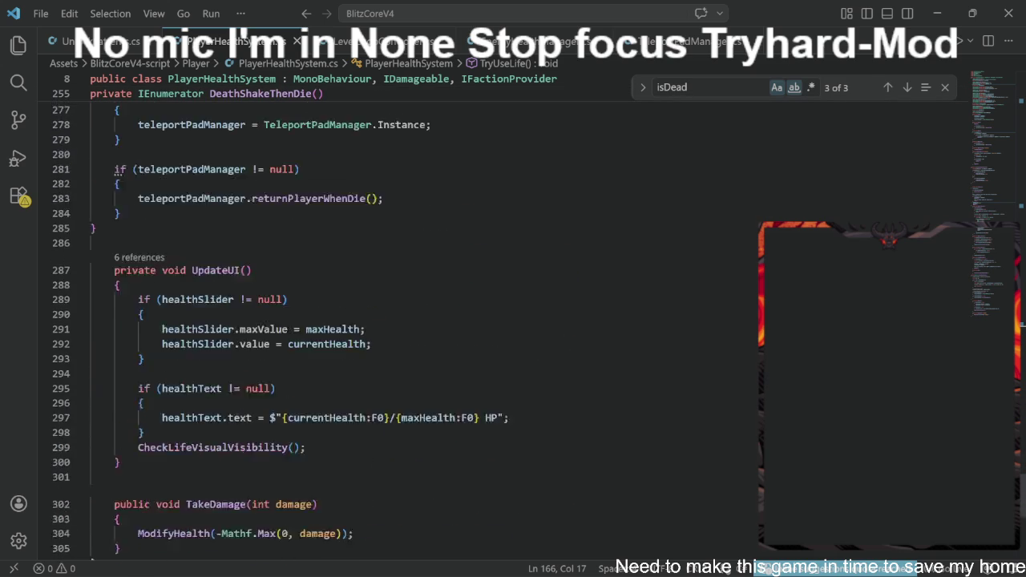
scroll(425, 321, "up", 10)
scroll(320, 321, "up", 20)
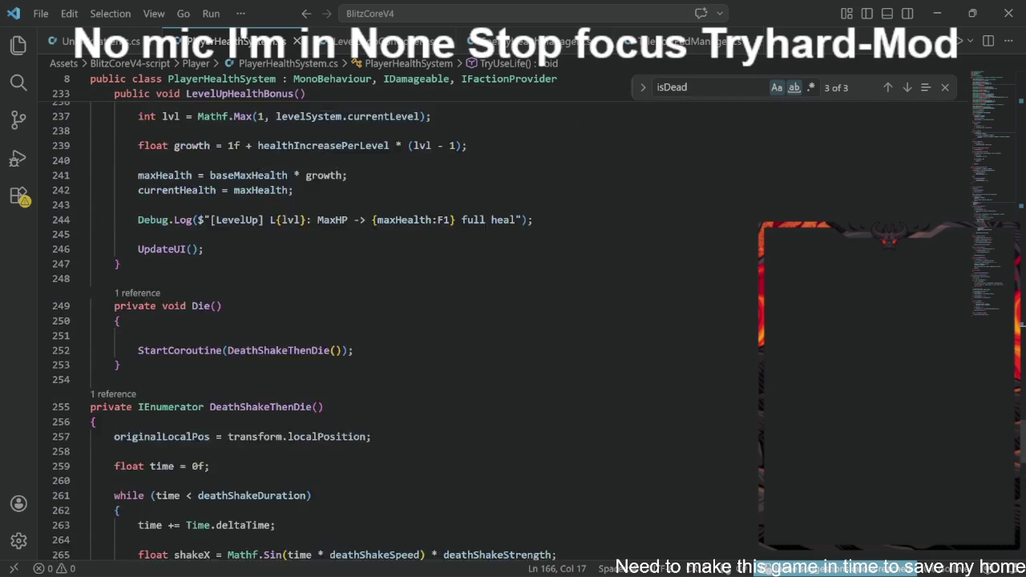
scroll(320, 320, "up", 19)
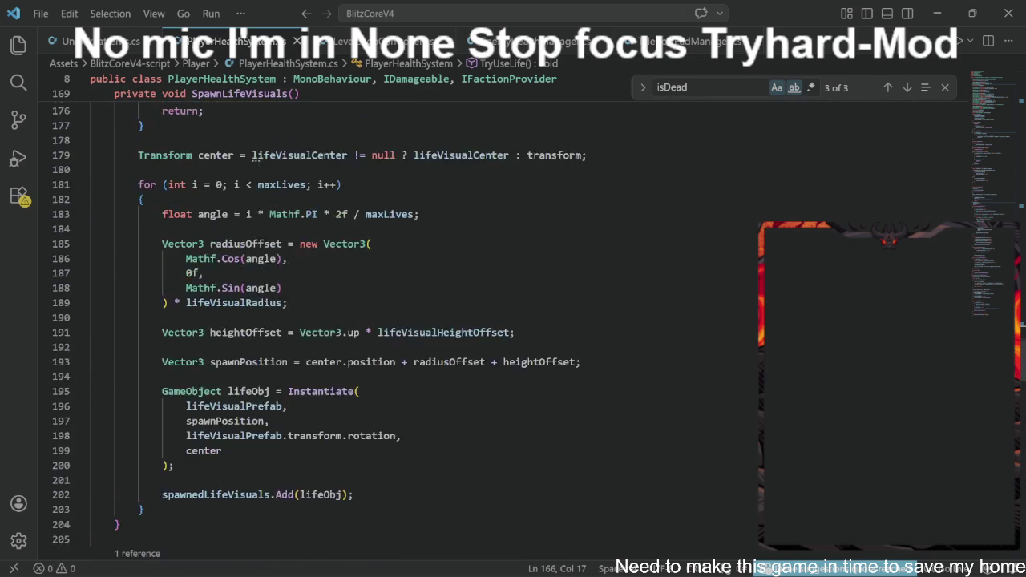
scroll(320, 320, "up", 17)
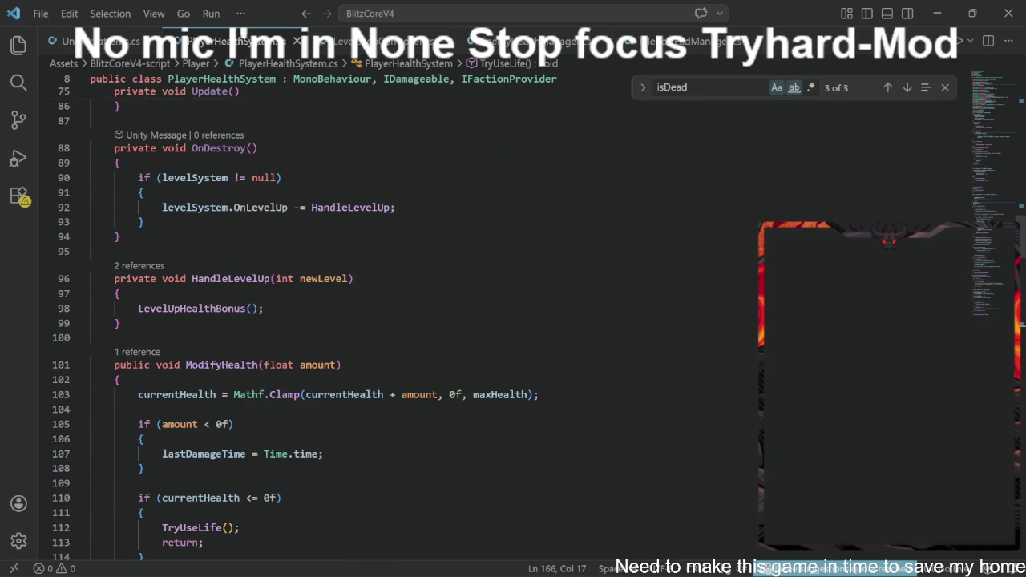
scroll(320, 321, "down", 2)
left_click(120, 302)
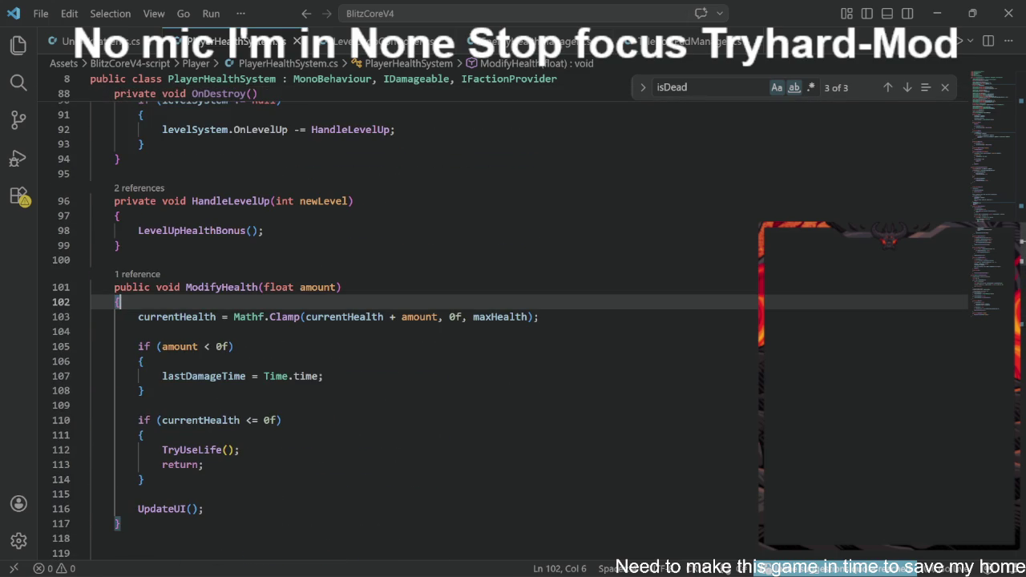
Step: Insert an if (!isDead) return; guard at the start of ModifyHealth, then go back to Unity
key("Return")
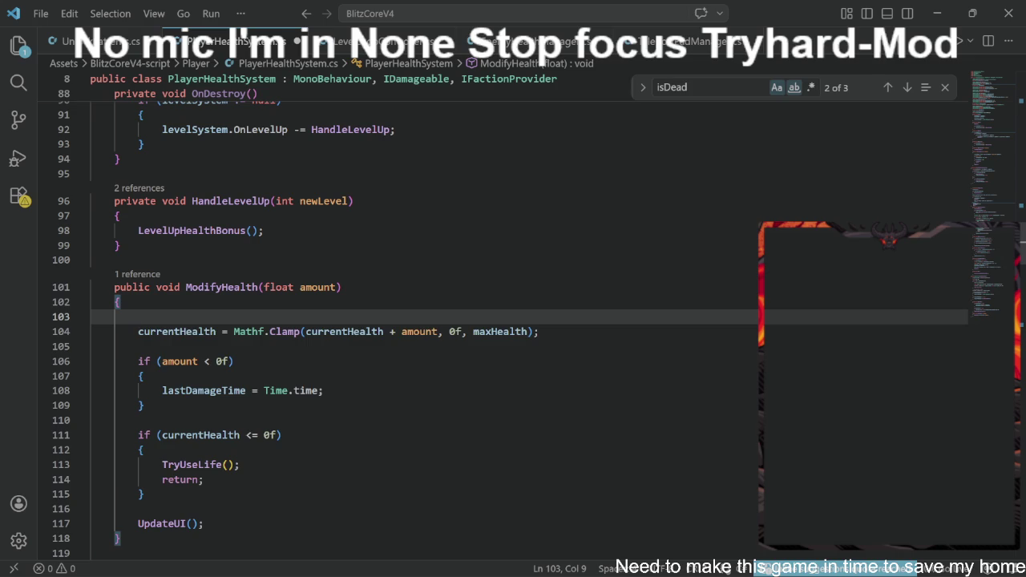
type("if")
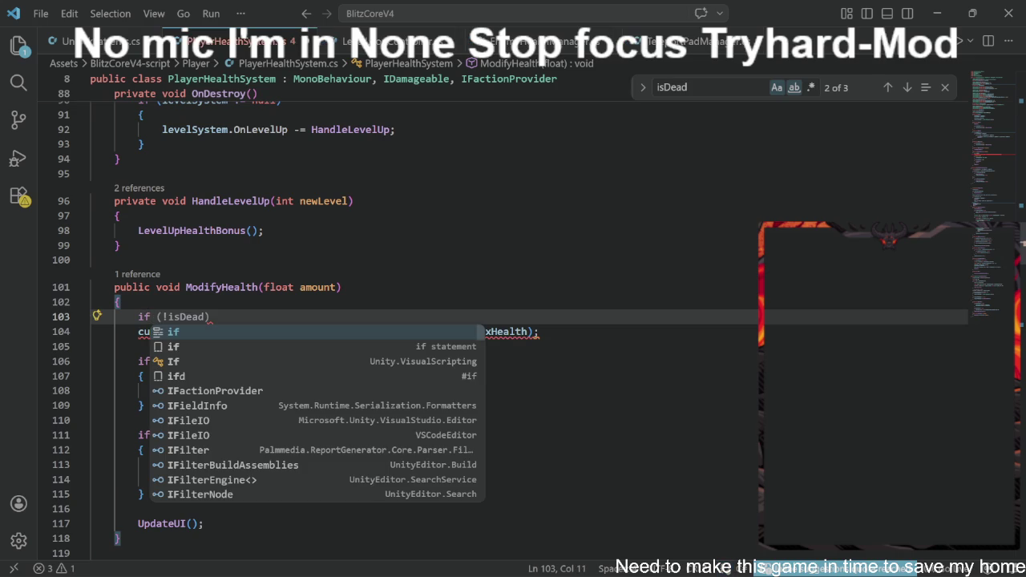
key("Escape")
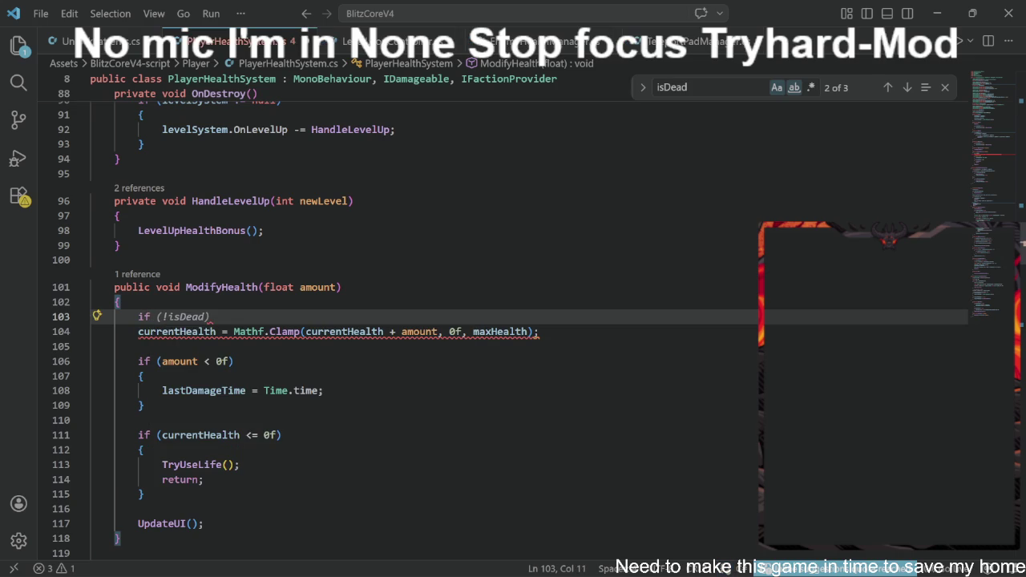
key("Tab")
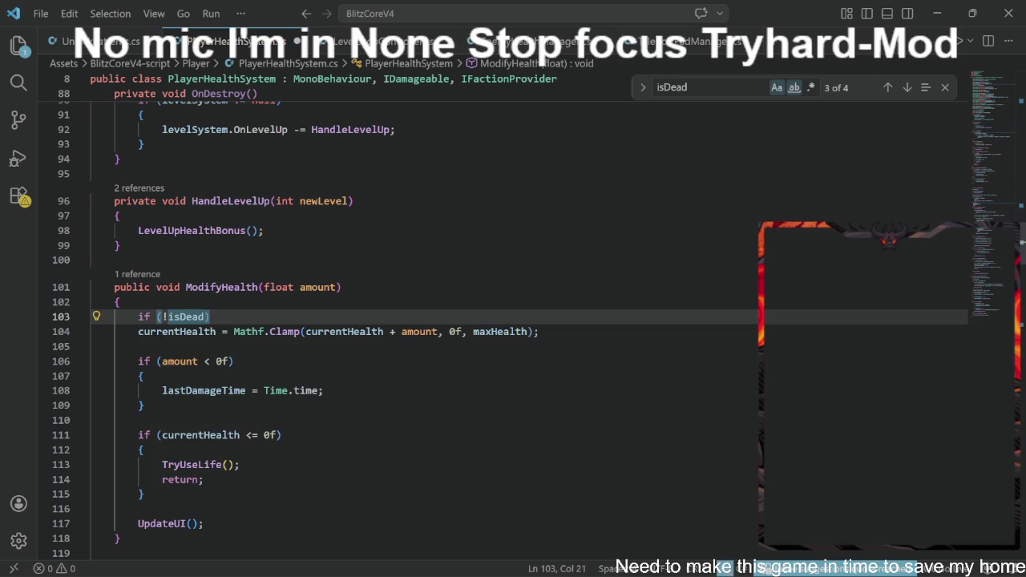
type("re")
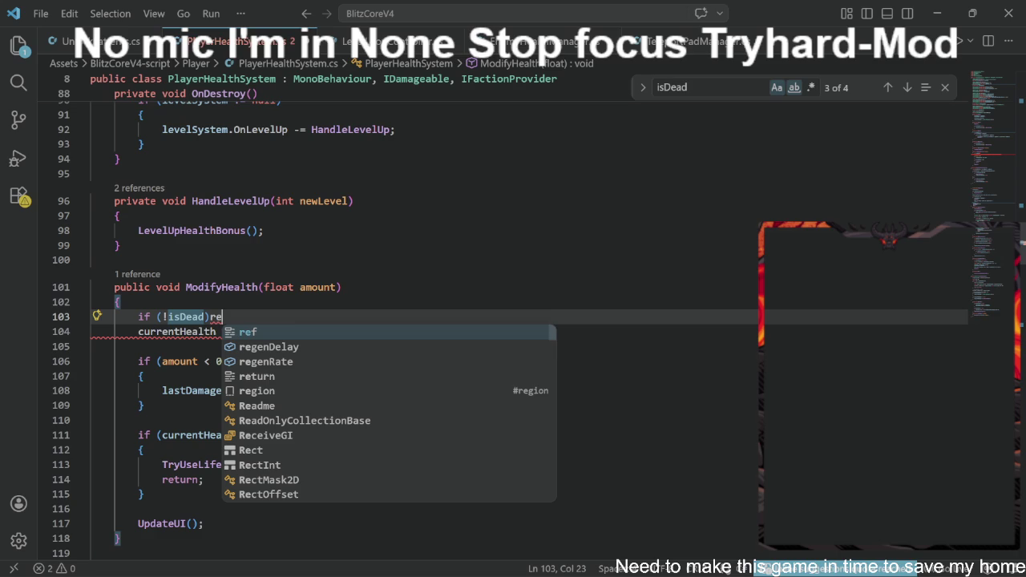
key("Down")
key("Down")
key("Down")
key("Tab")
type(";")
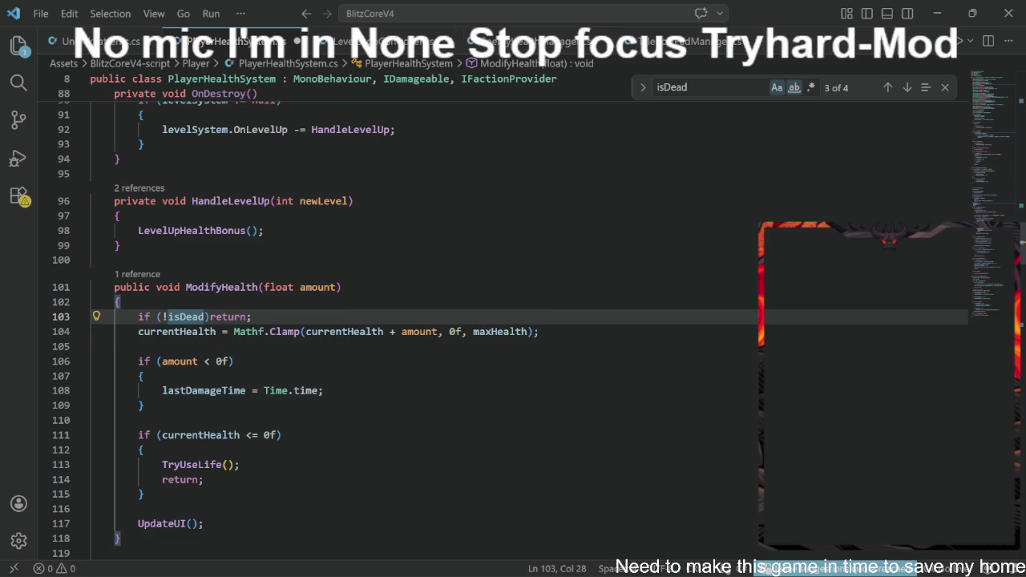
key("Return")
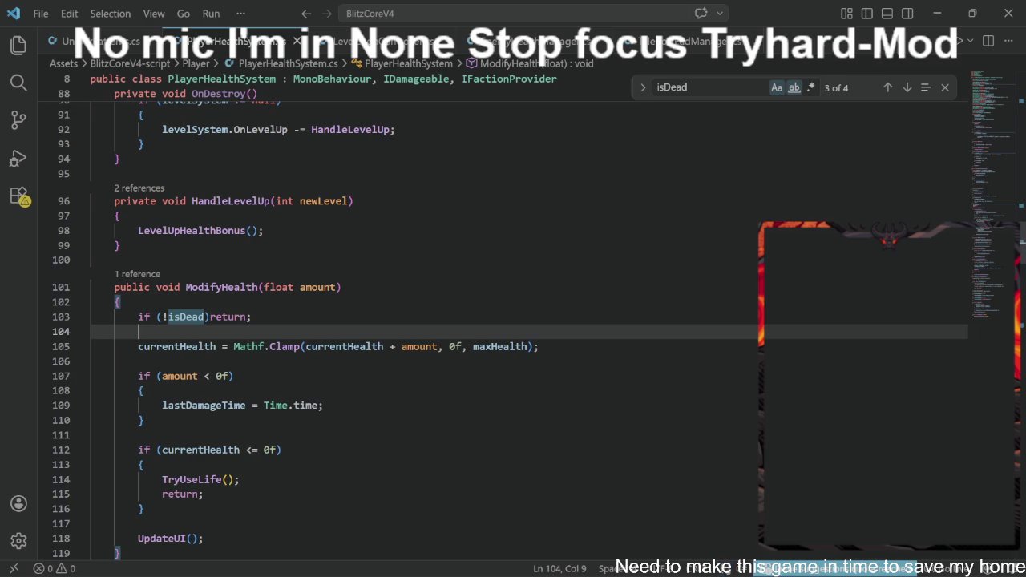
key("alt+Tab")
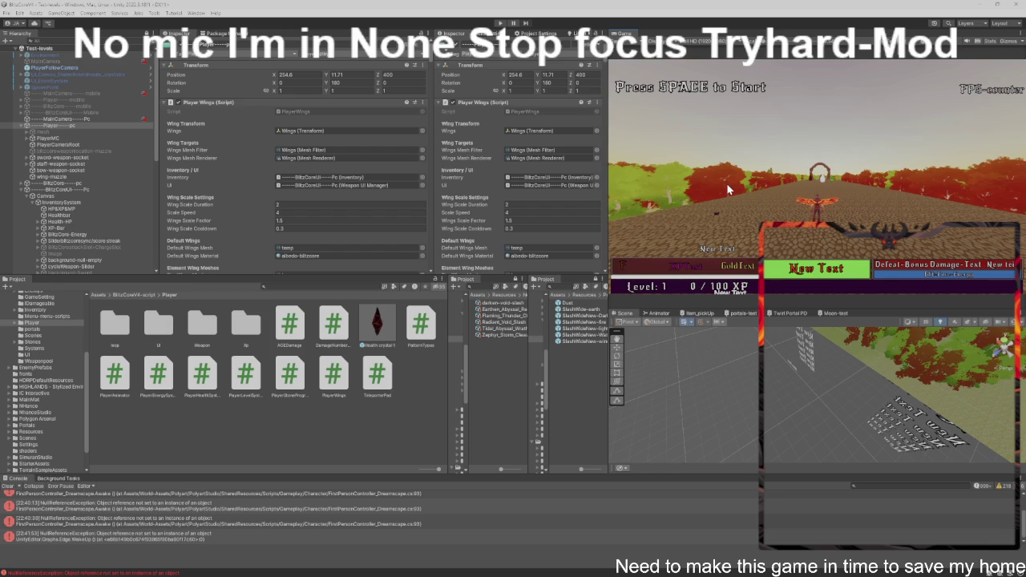
Step: Start a new play test and walk the player through the portal into Test-Map
key("ctrl+p")
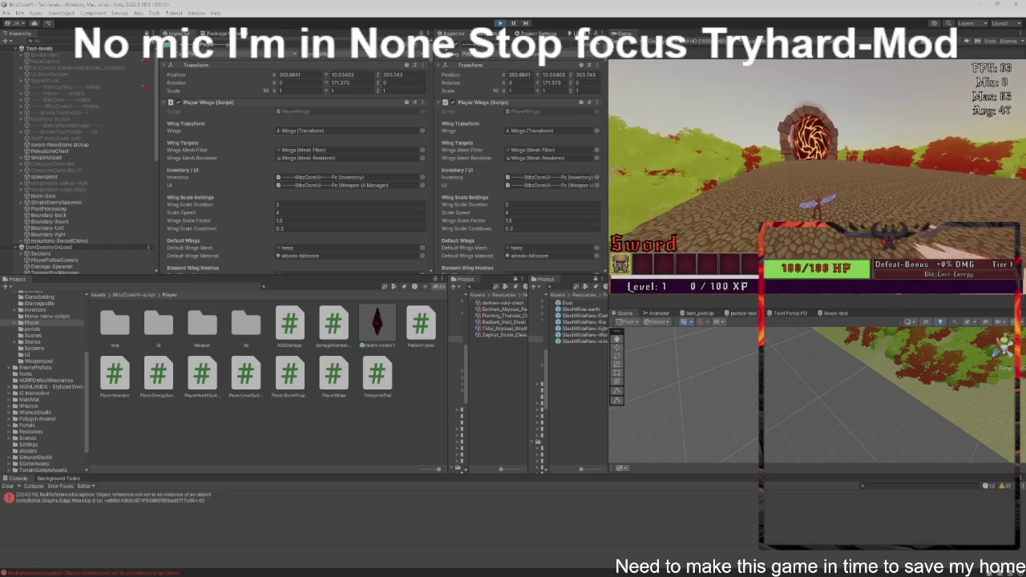
key("w")
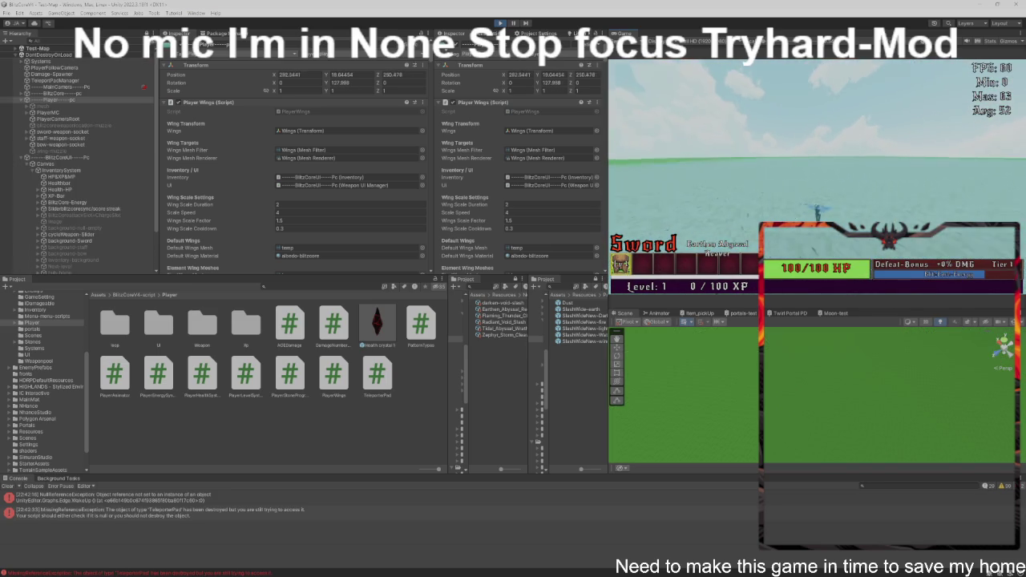
key("w")
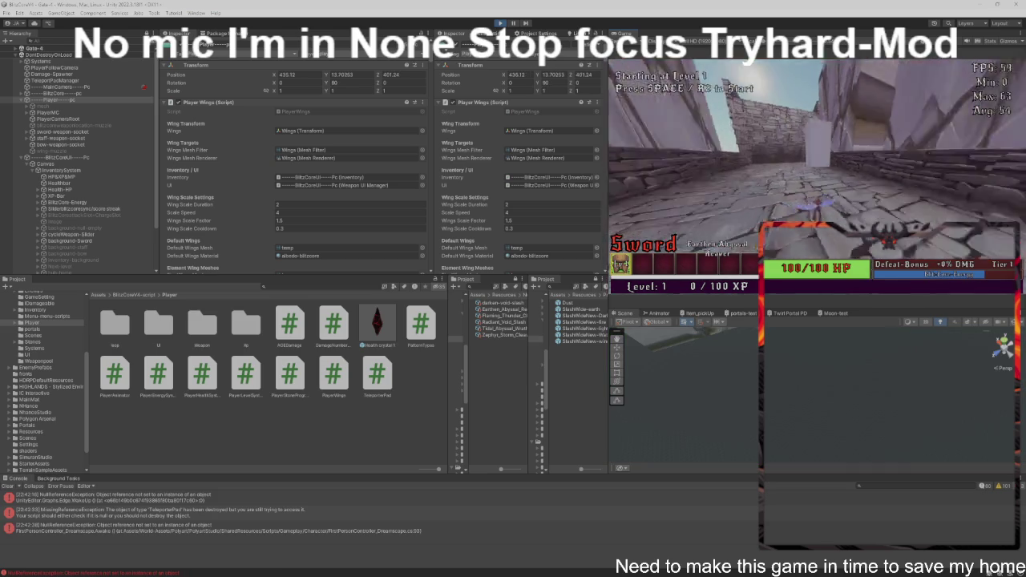
Step: Walk from the stone bridge into the arena and slash the Level 1 minions
key("w")
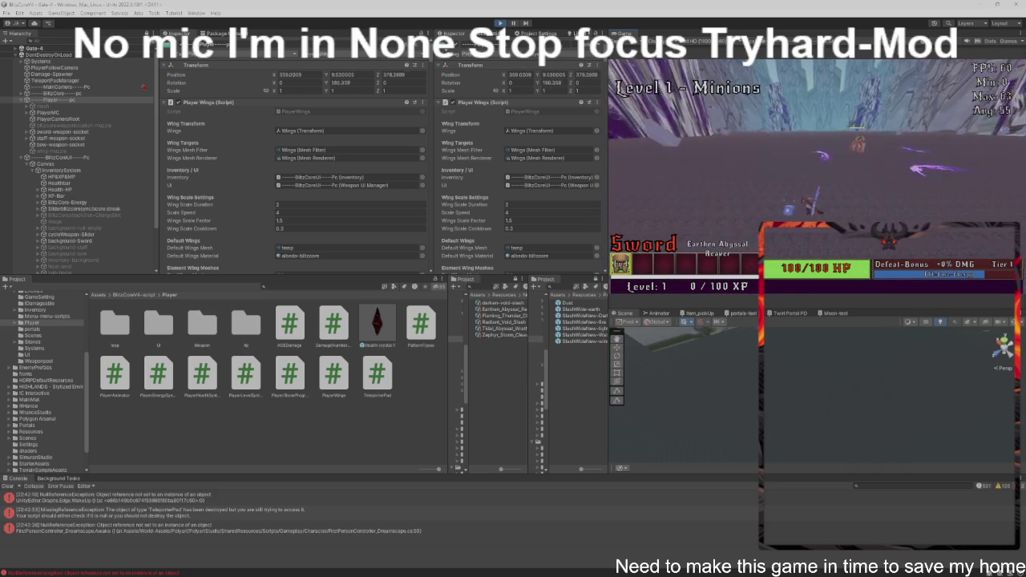
key("w")
key("w")
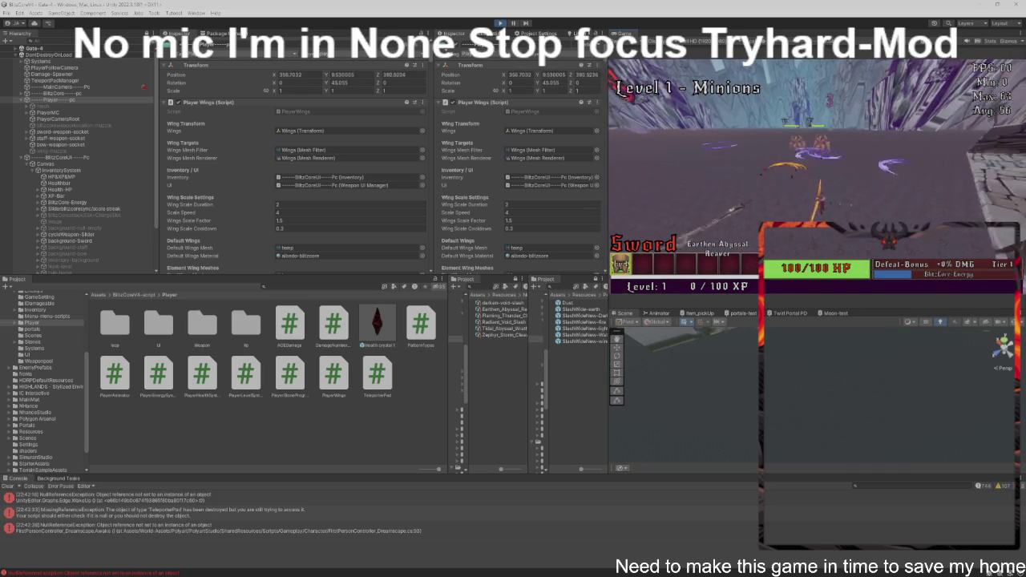
key("w")
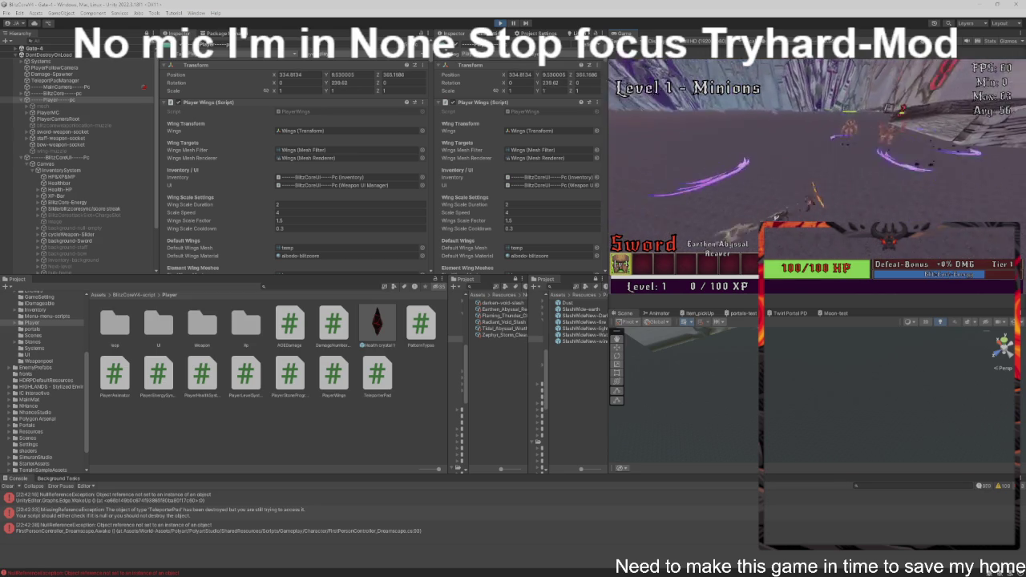
key("w")
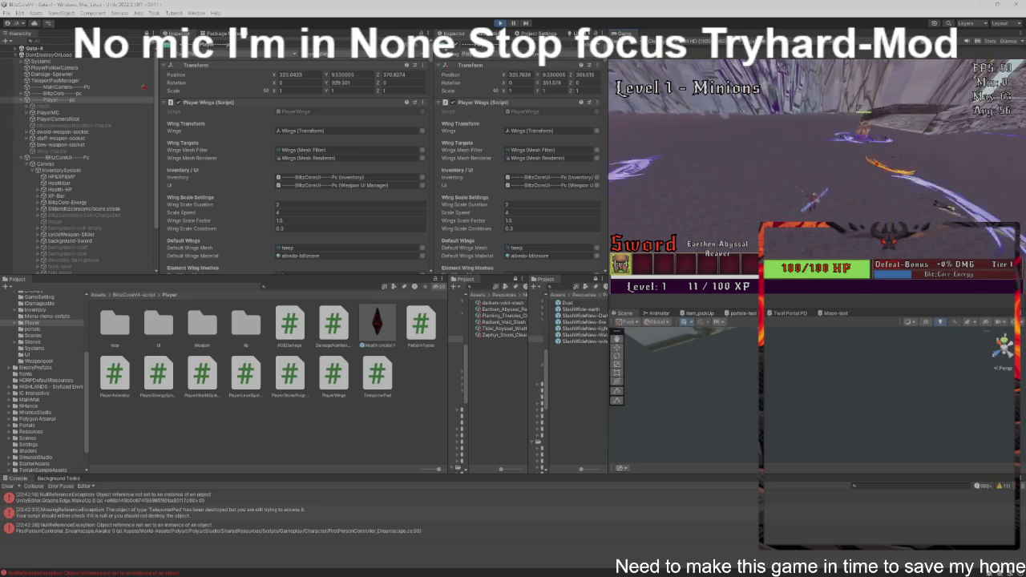
key("w")
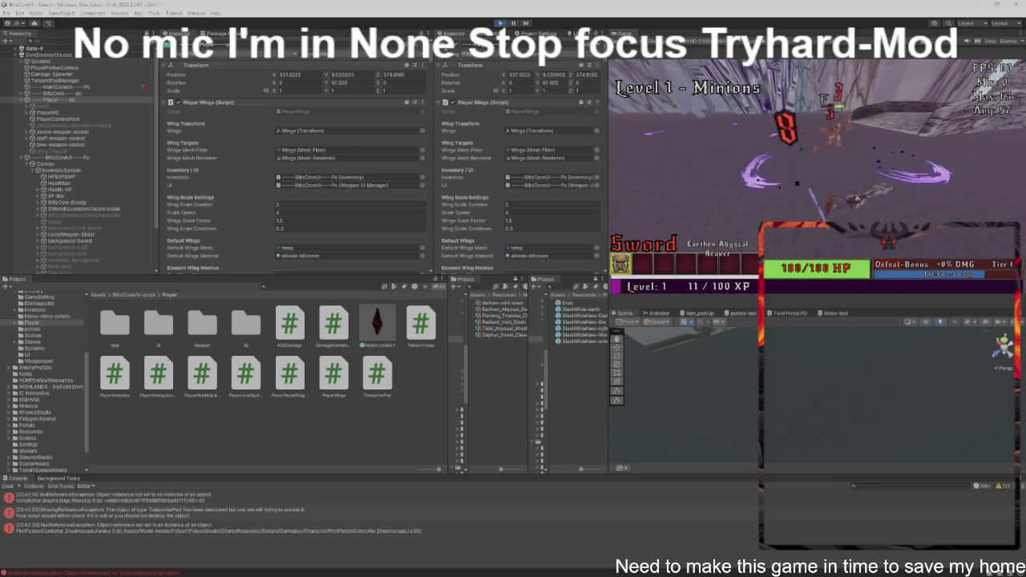
key("w")
key("w")
Step: Advance and defeat the Level 2 minions for XP
key("w")
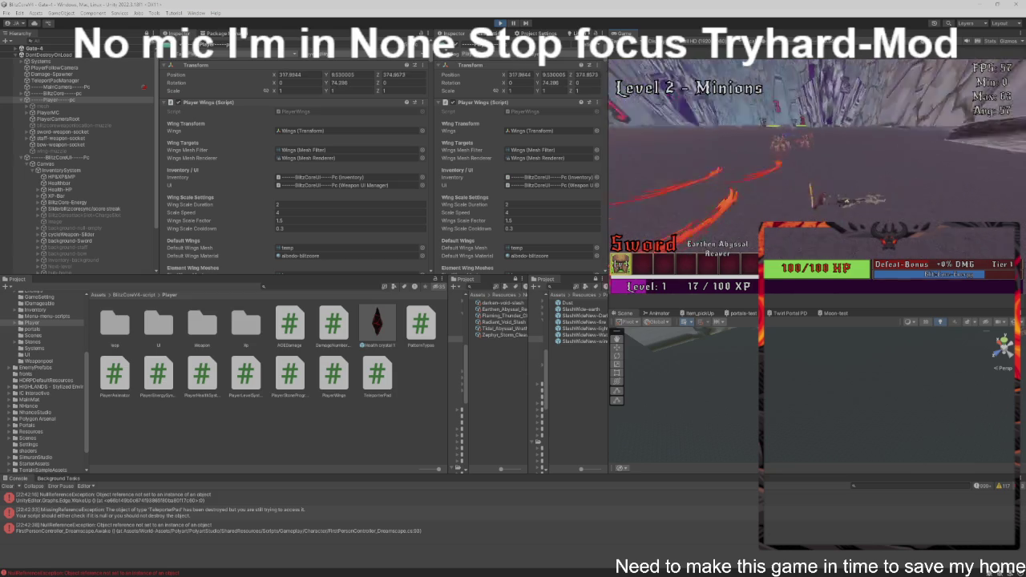
key("w")
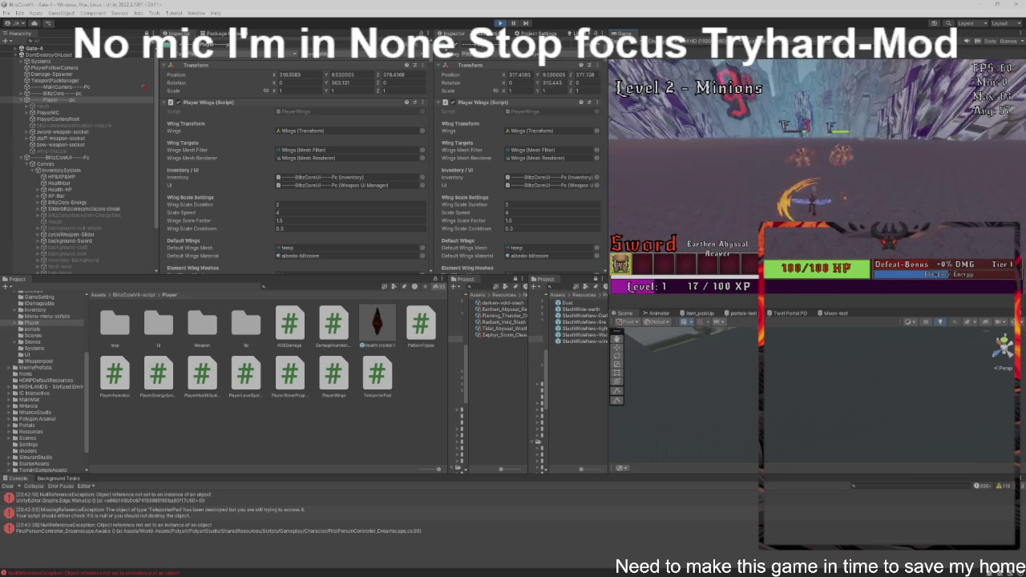
key("w")
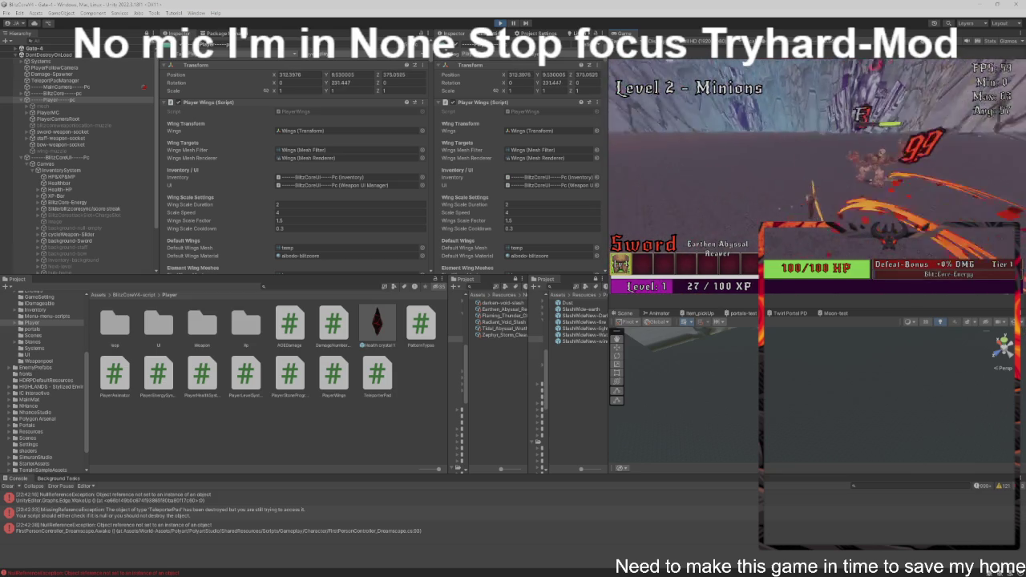
key("w")
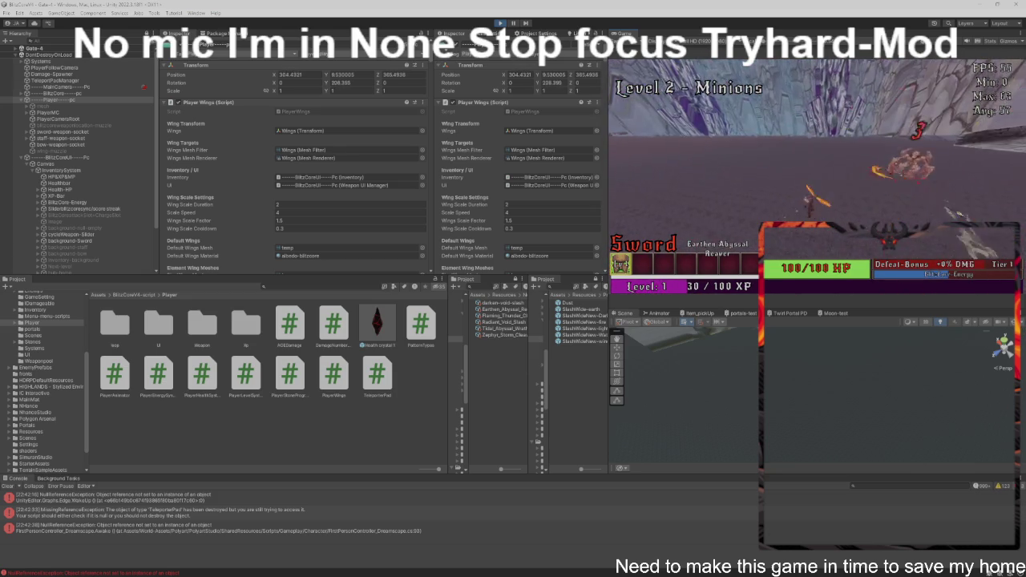
Step: Fight through and clear the Level 3 minion wave
key("w")
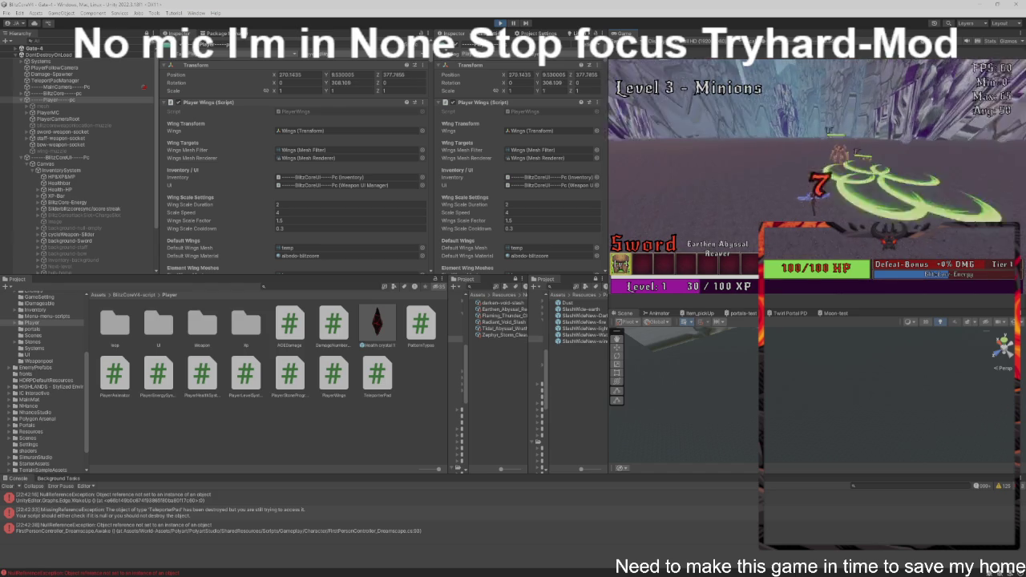
key("w")
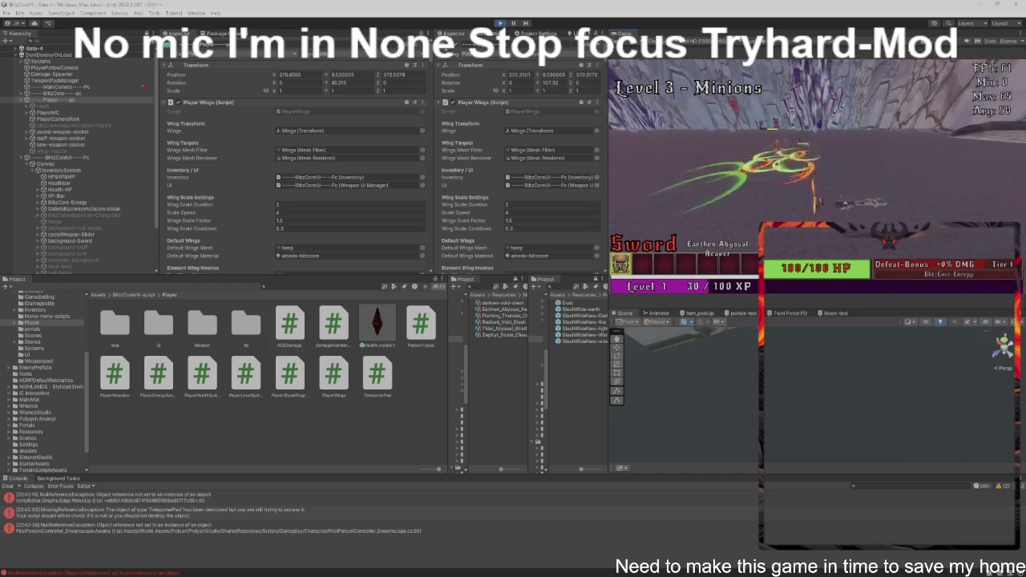
key("w")
key("w")
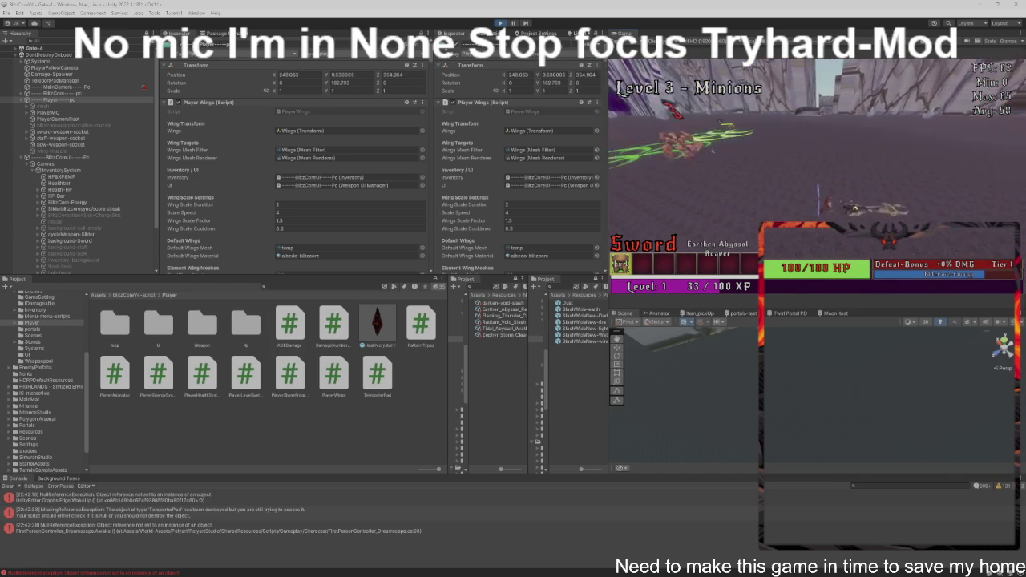
key("w")
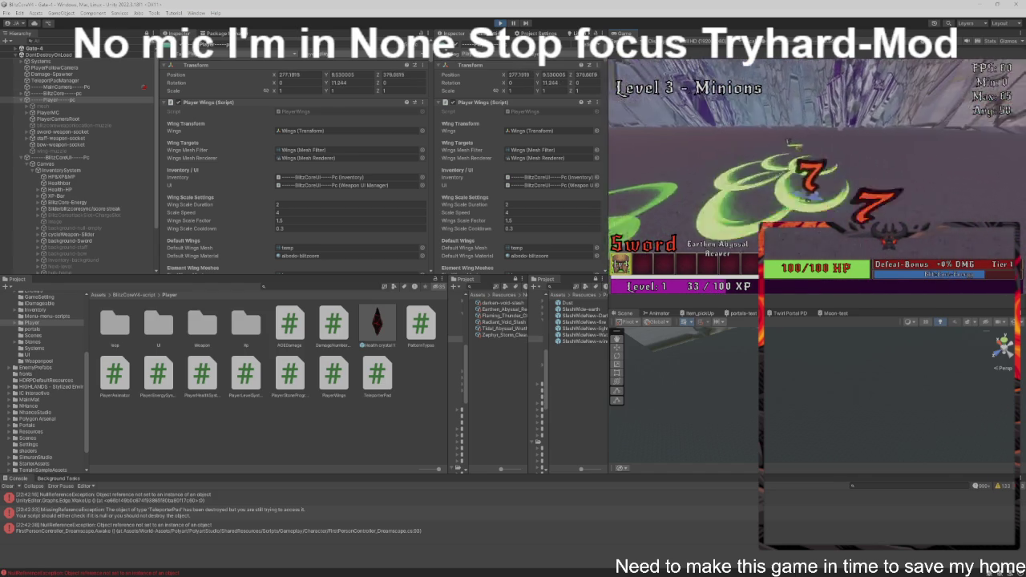
key("w")
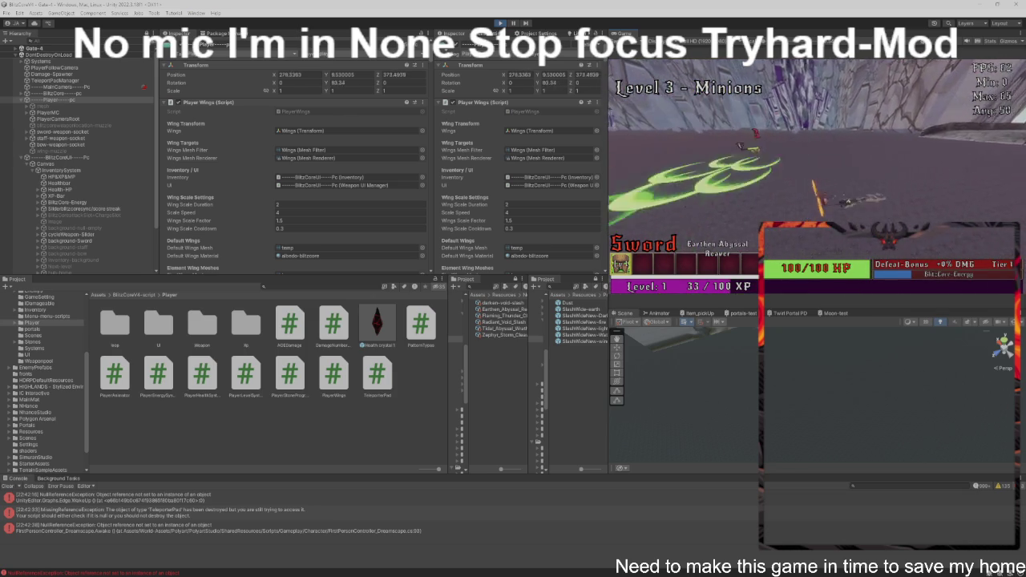
key("w")
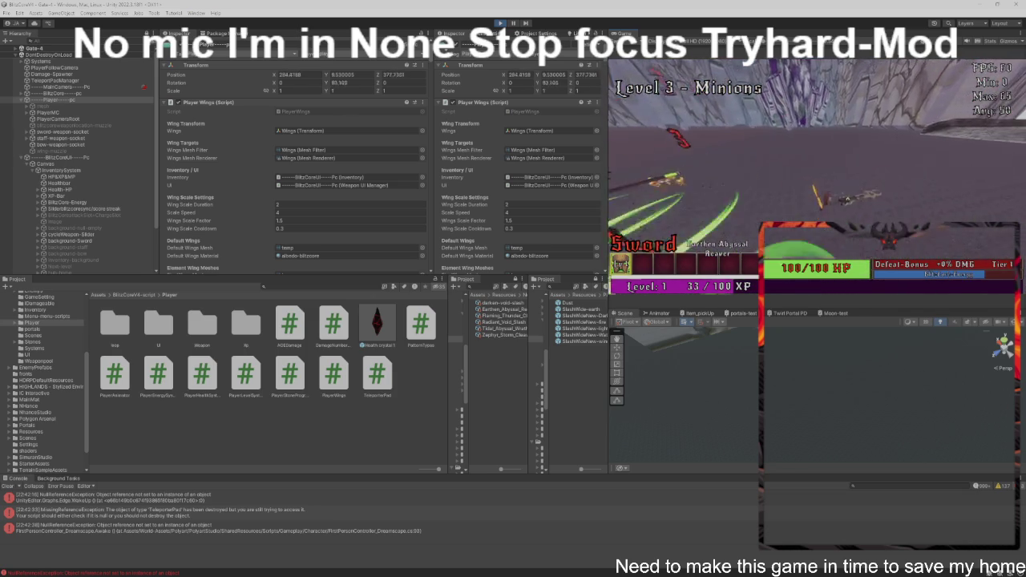
key("w")
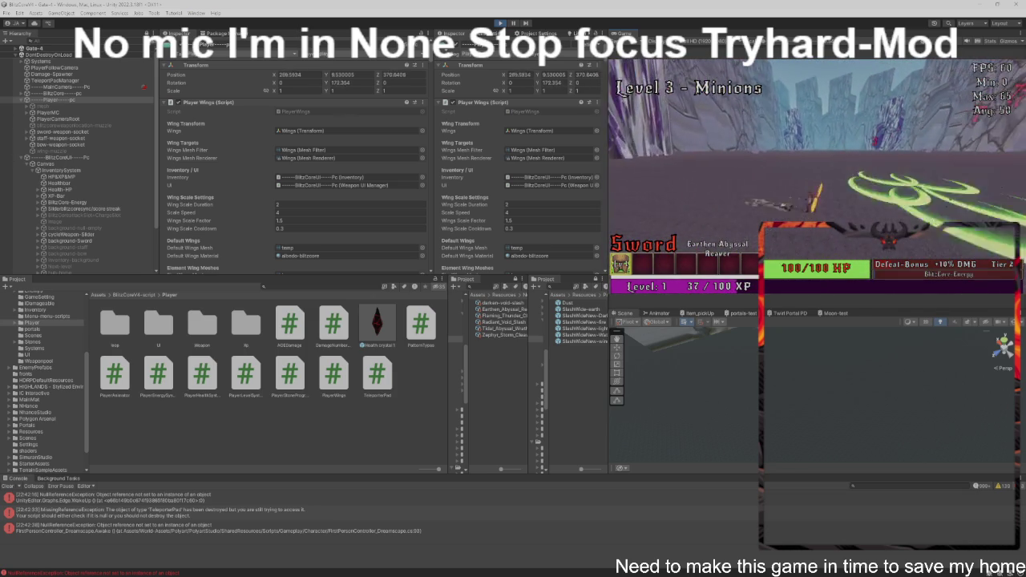
Step: Defeat the remaining Level 4 minions to start the Level 5 mini boss at 50/100 XP
key("w")
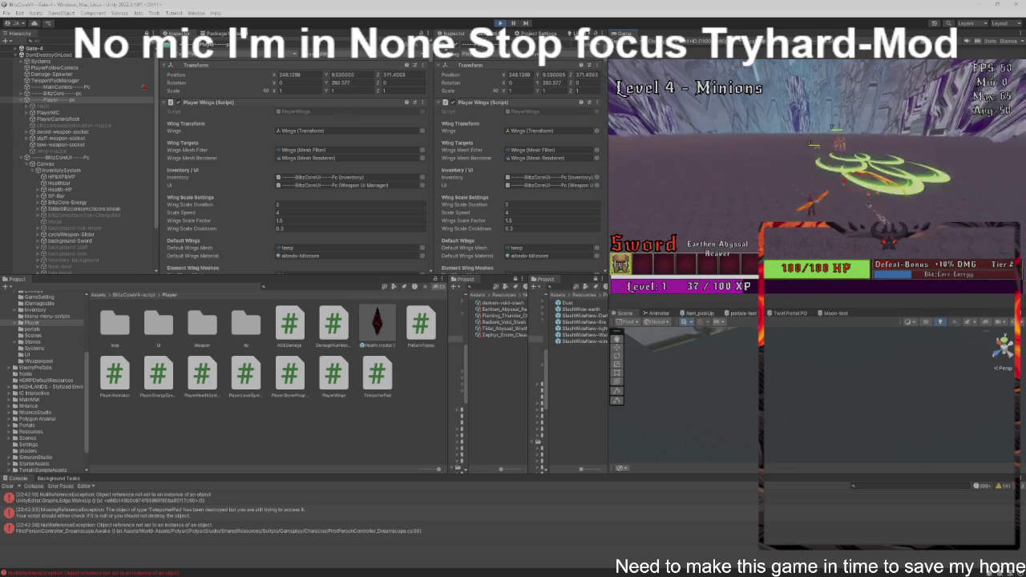
key("w")
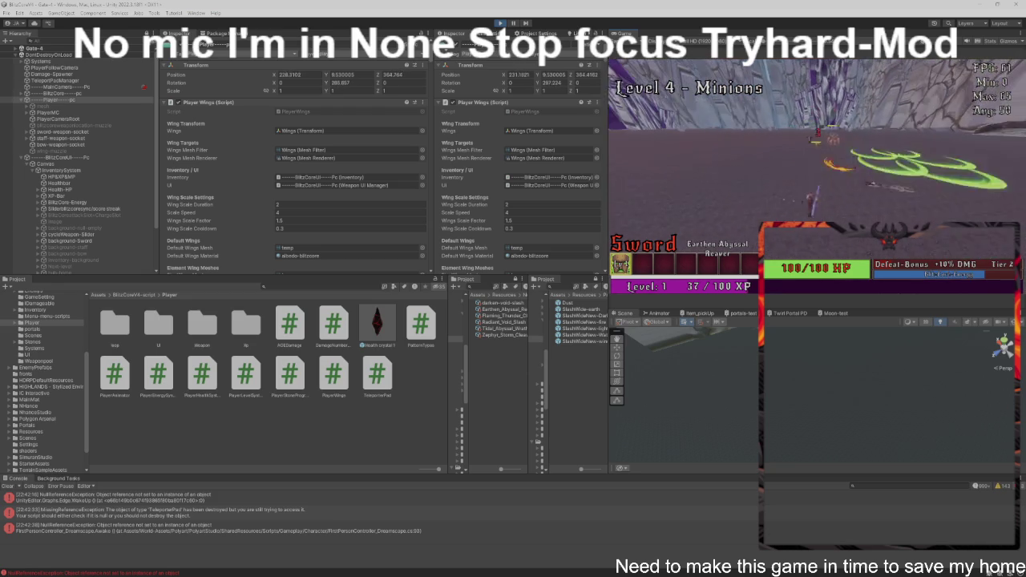
key("w")
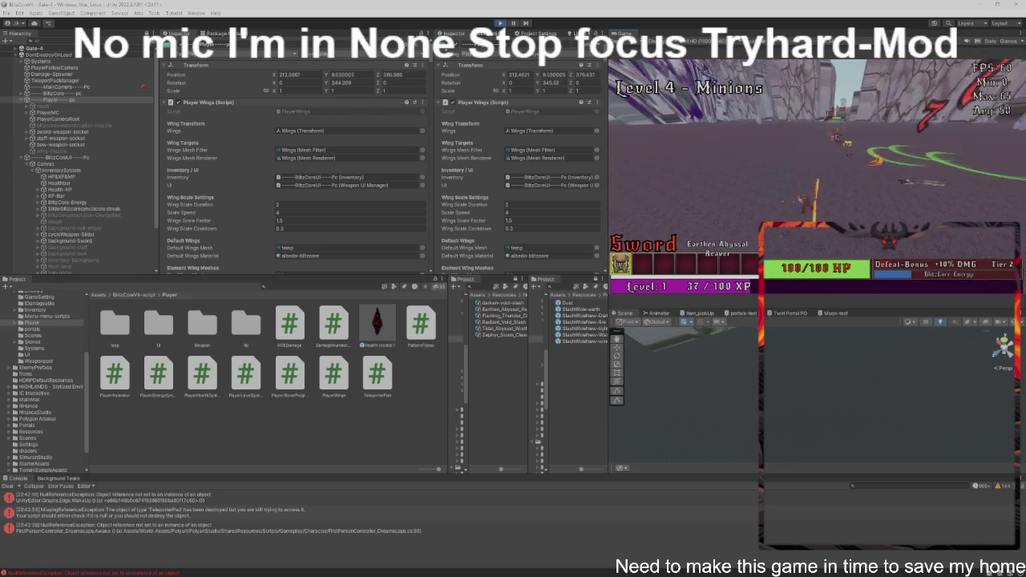
key("w")
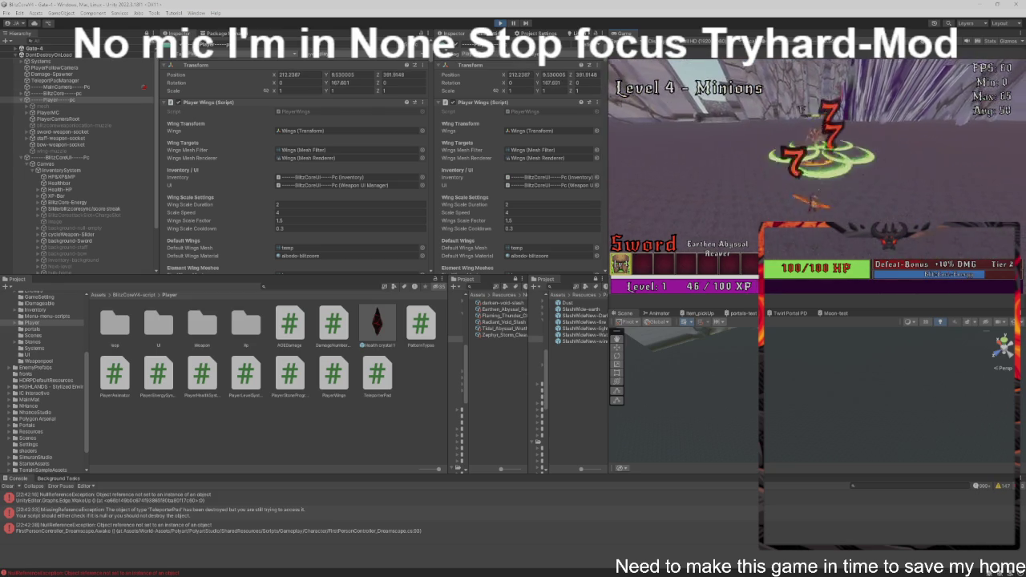
key("w")
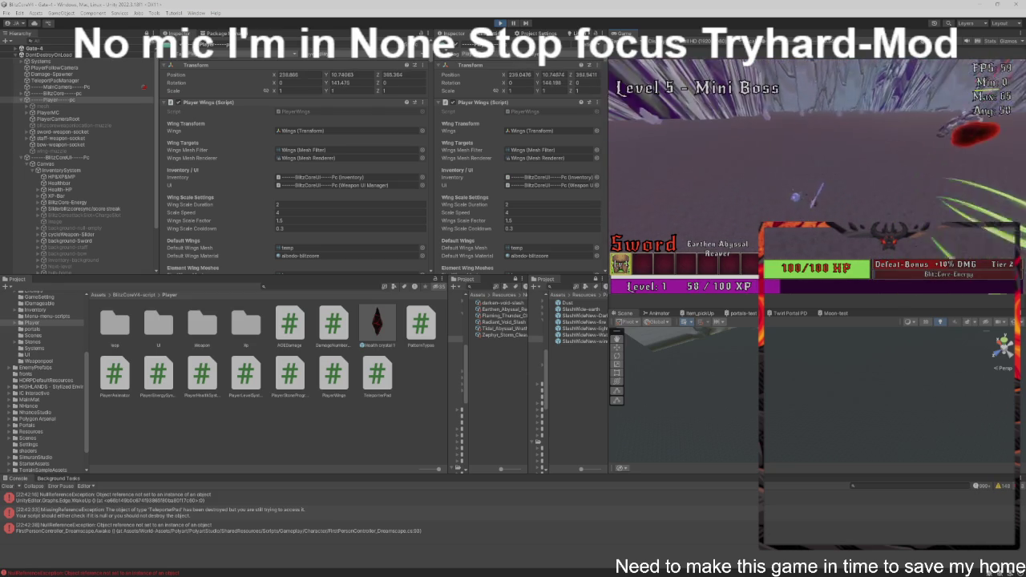
Step: Fight the Level 5 mini boss, closing in to slash and backing off to reposition
key("w")
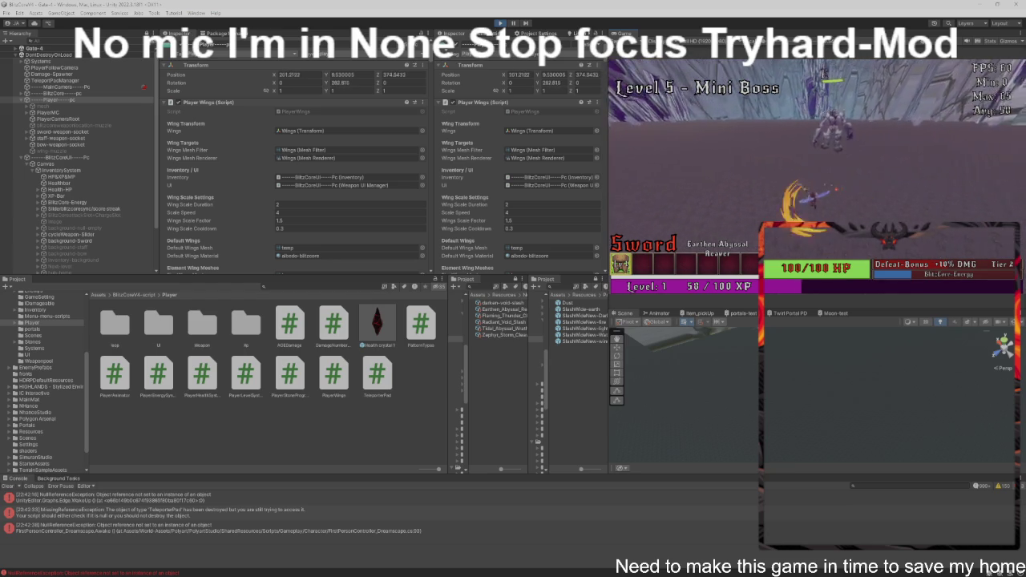
key("w")
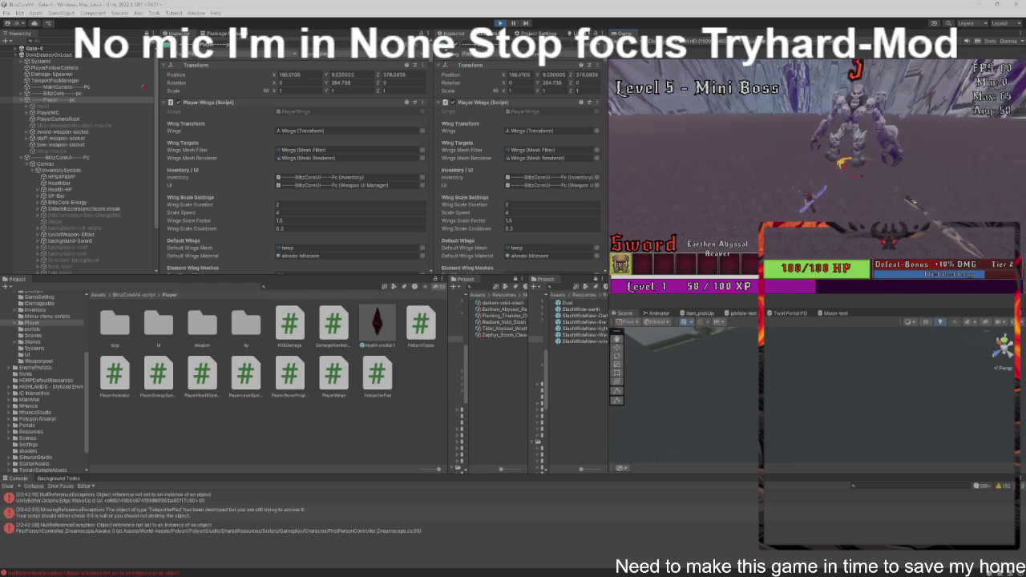
key("w")
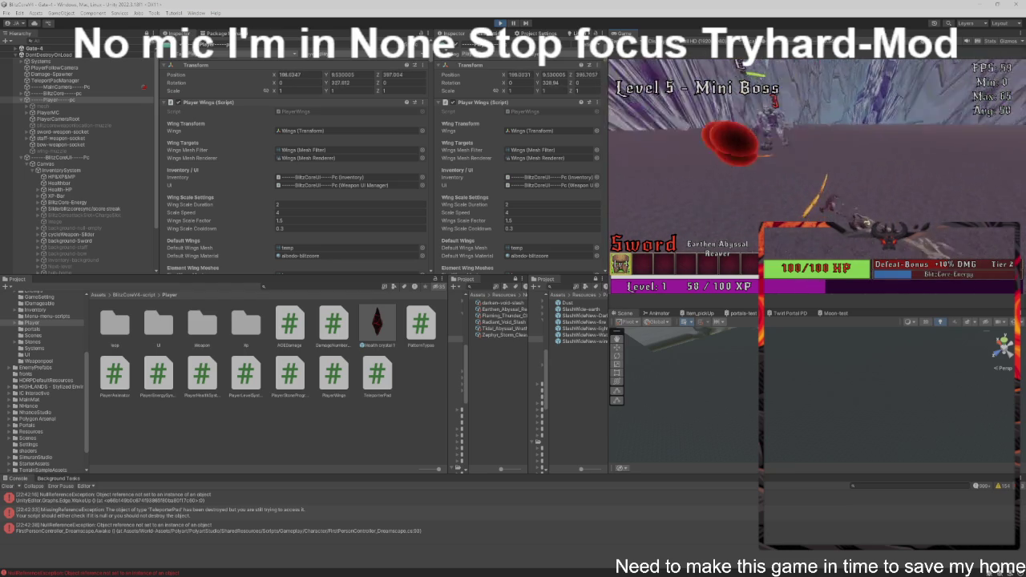
key("w")
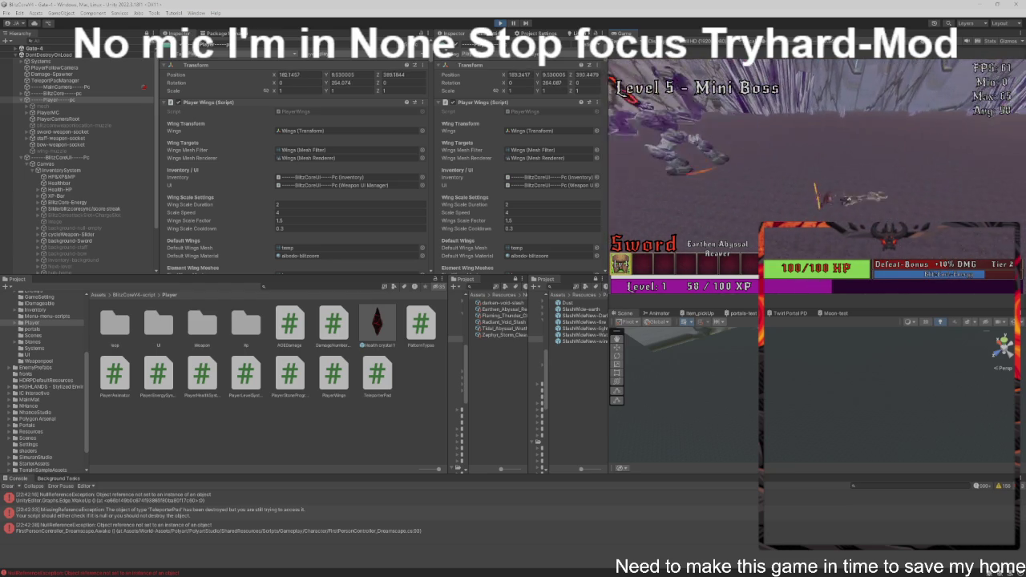
key("w")
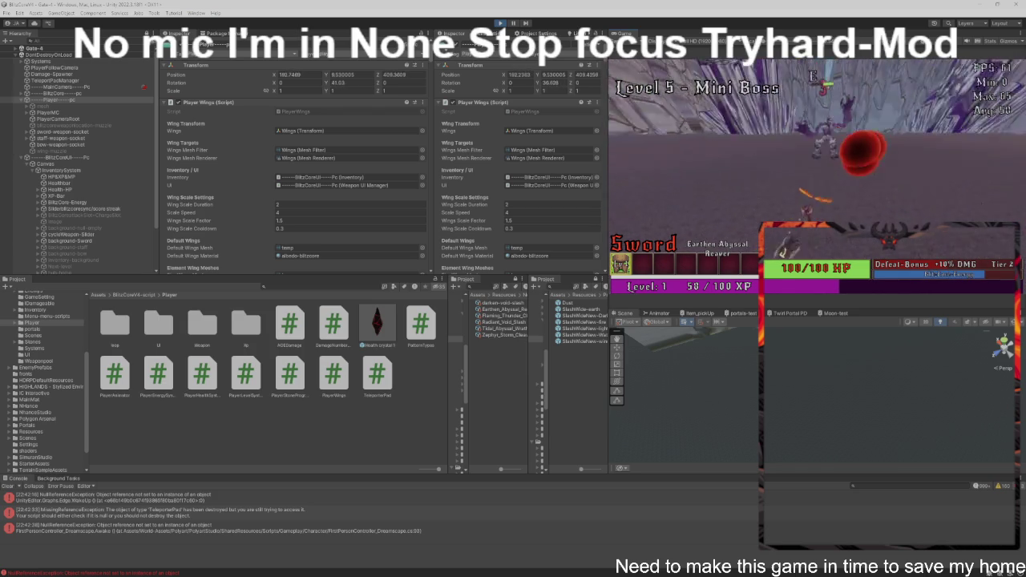
key("w")
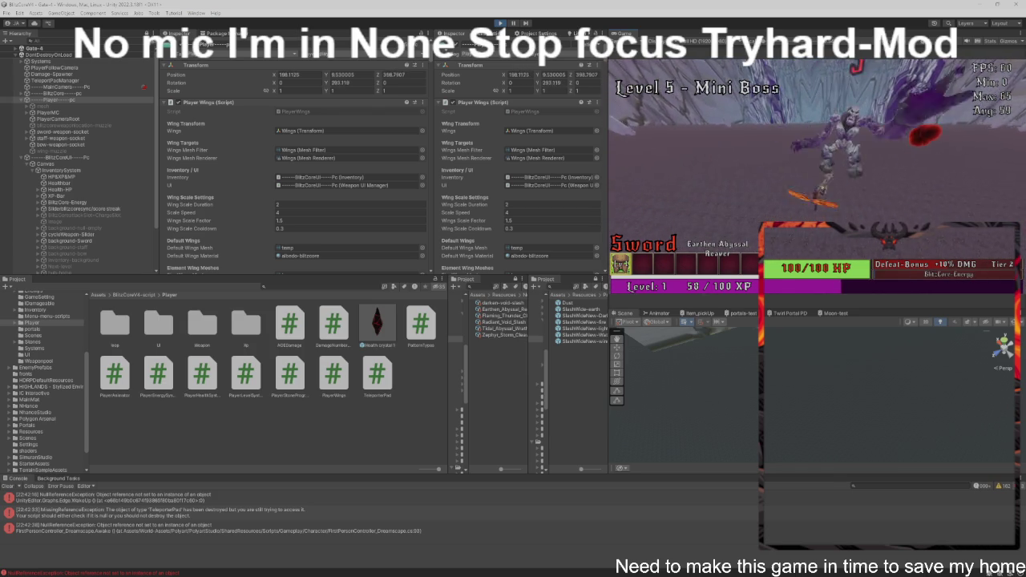
key("w")
key("w")
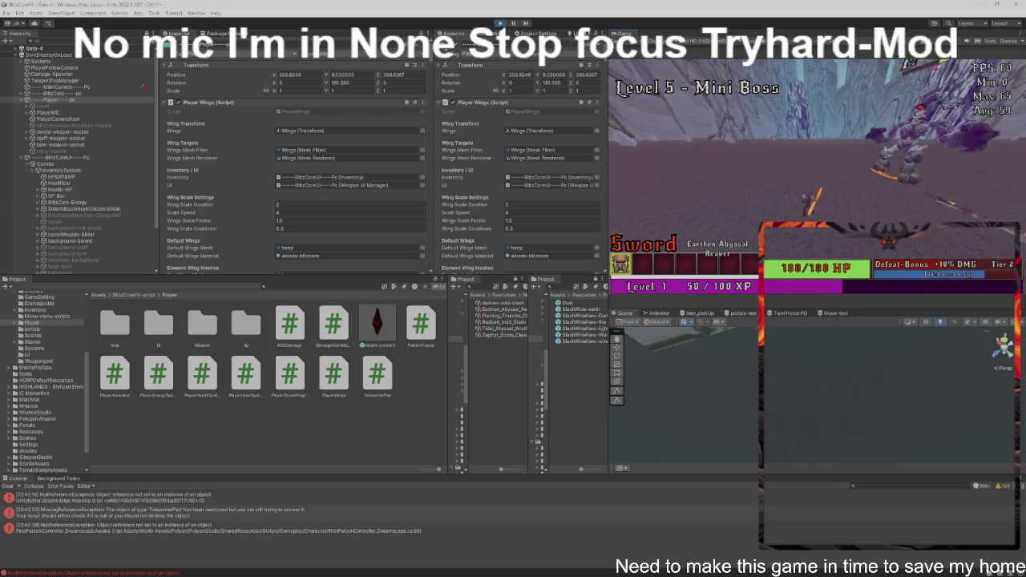
key("w")
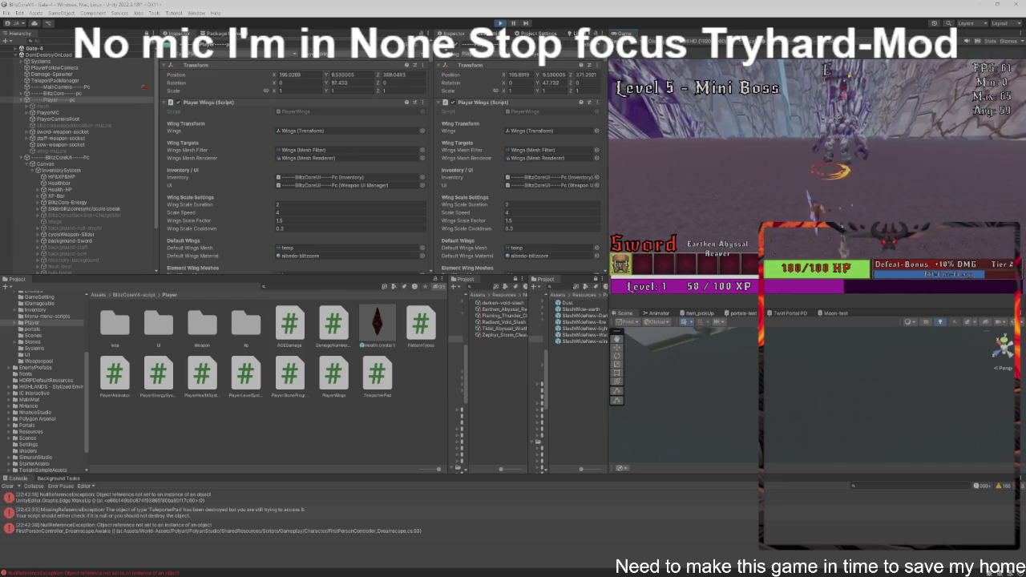
Step: Finish the Level 5 mini boss and clear the Level 6 minions
key("w")
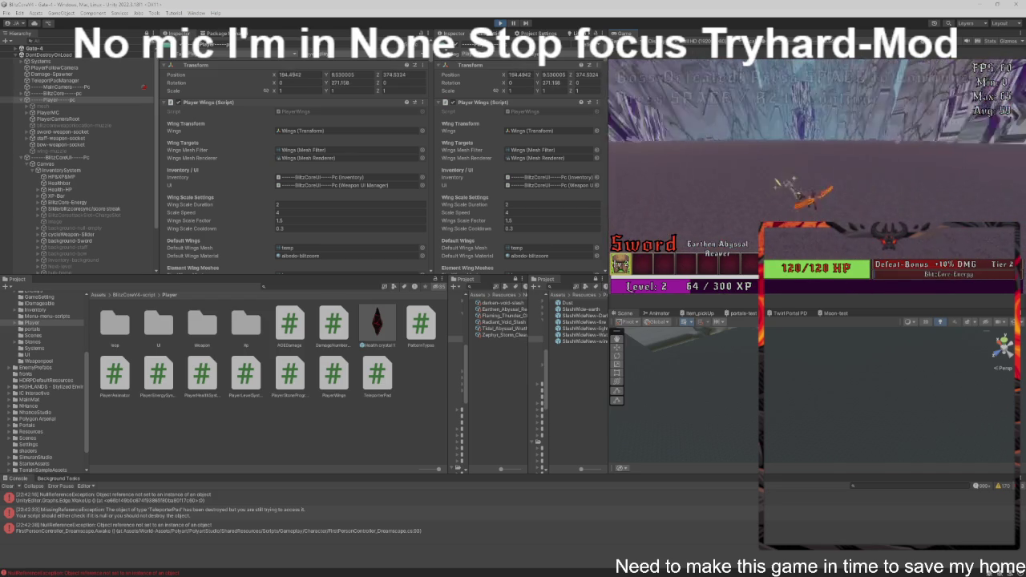
key("w")
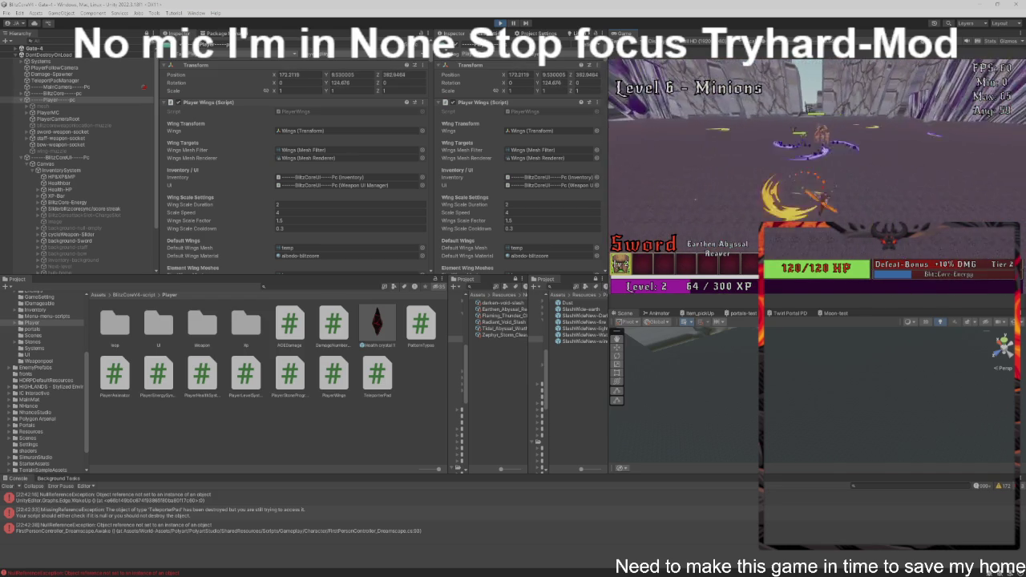
key("w")
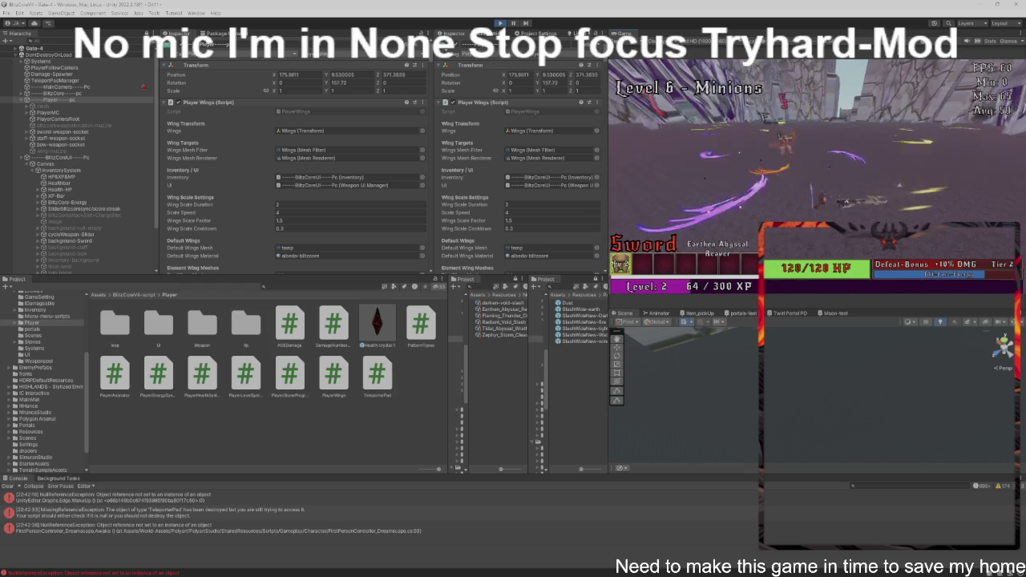
key("w")
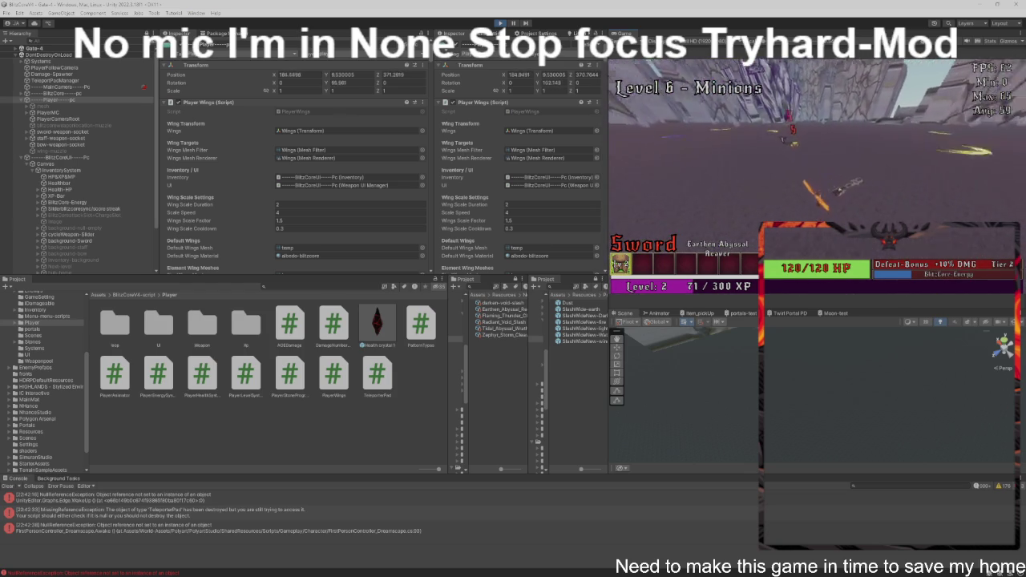
key("w")
key("w")
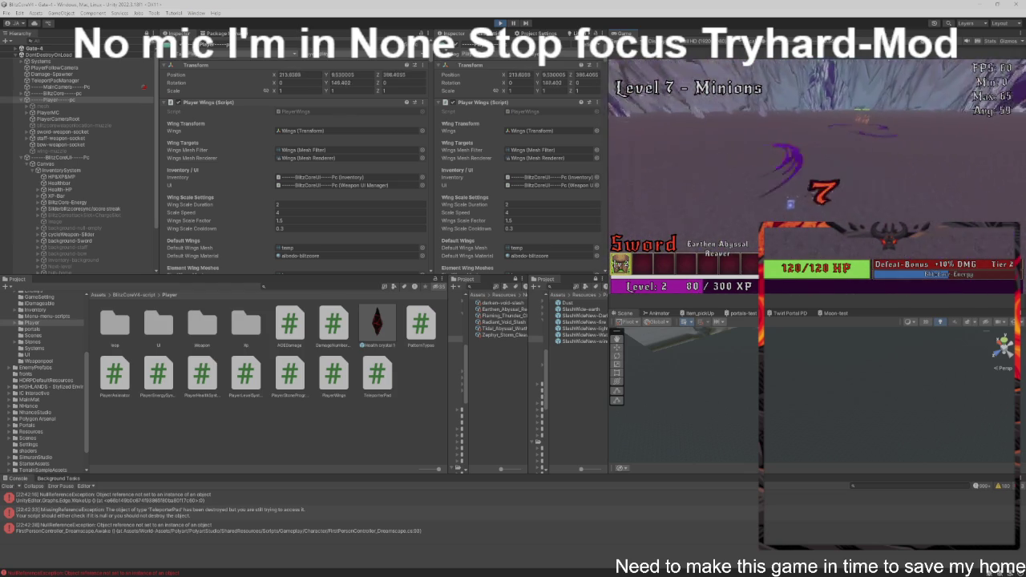
Step: Fight through and finish Level 7 for experience
key("w")
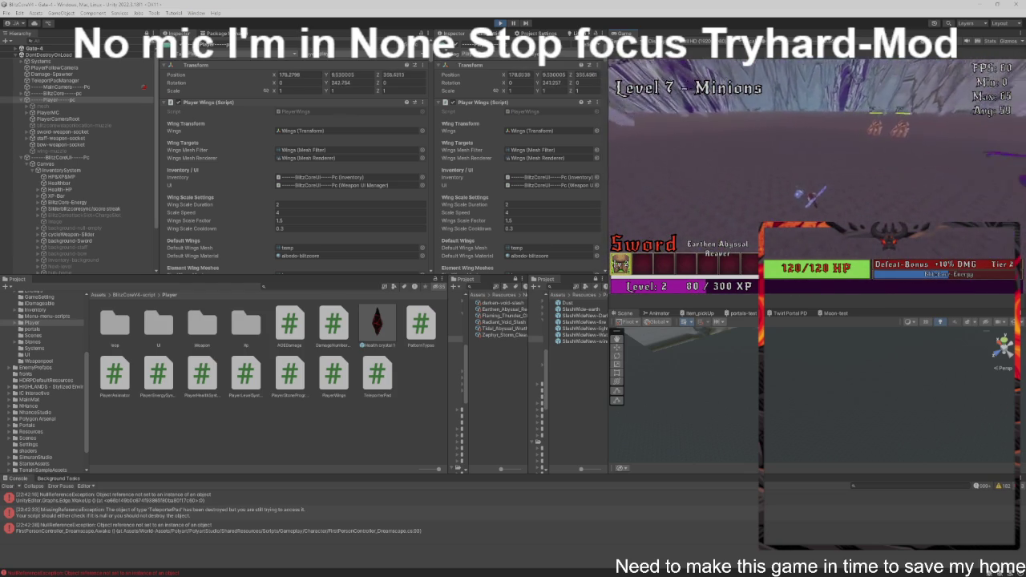
key("w")
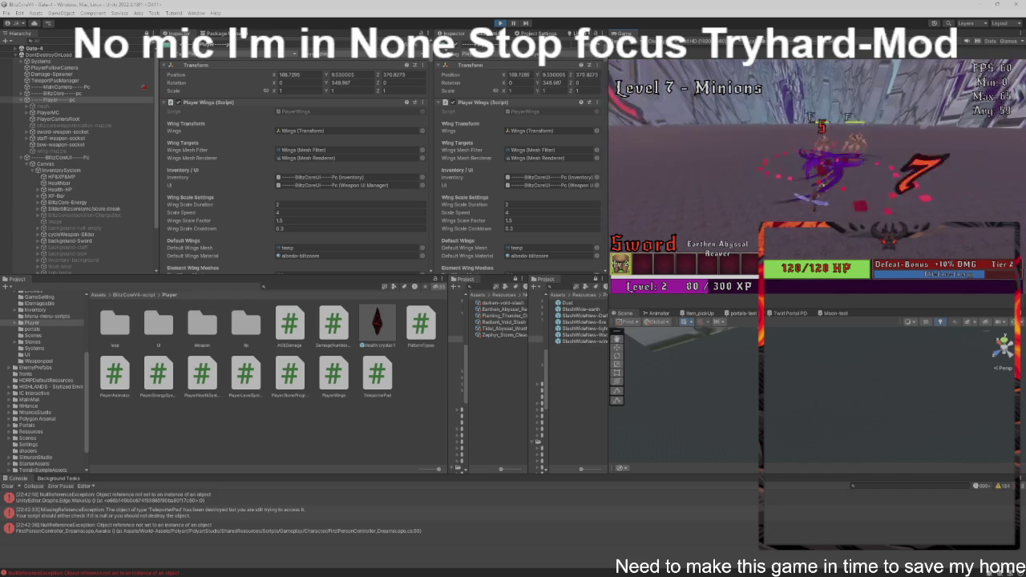
key("w")
key("w")
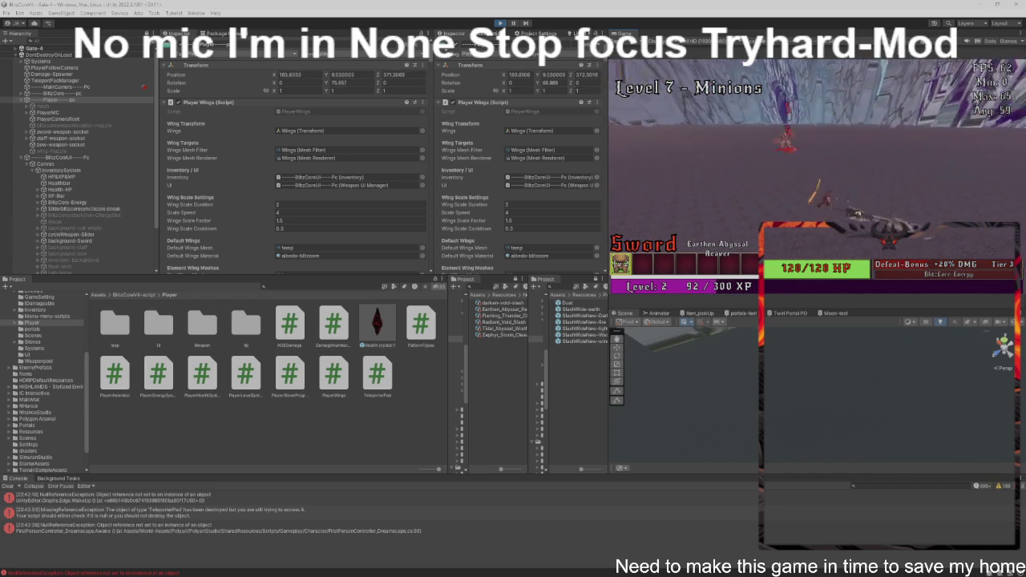
key("w")
Step: Clear the Level 8 and Level 9 enemy waves
key("w")
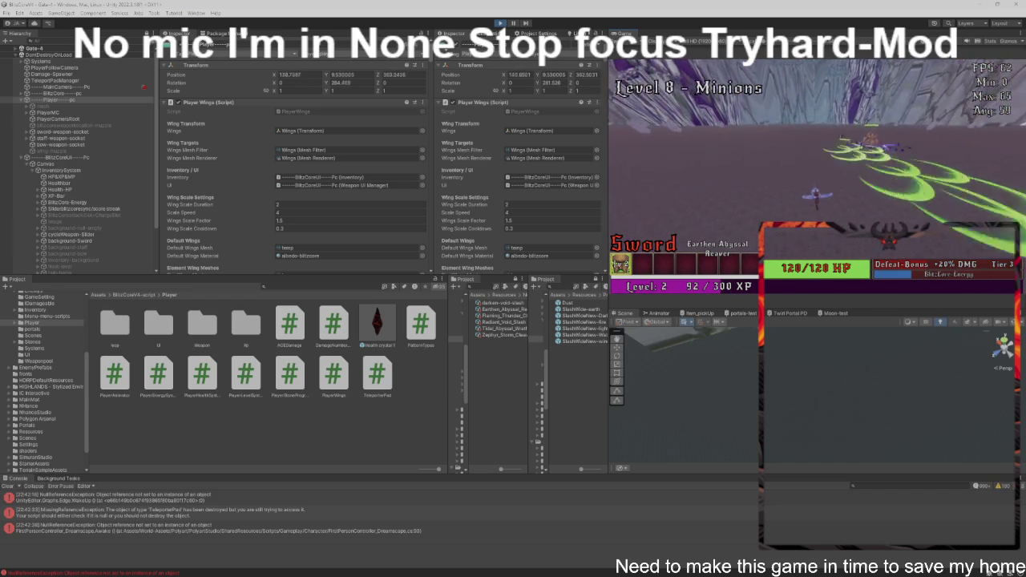
key("w")
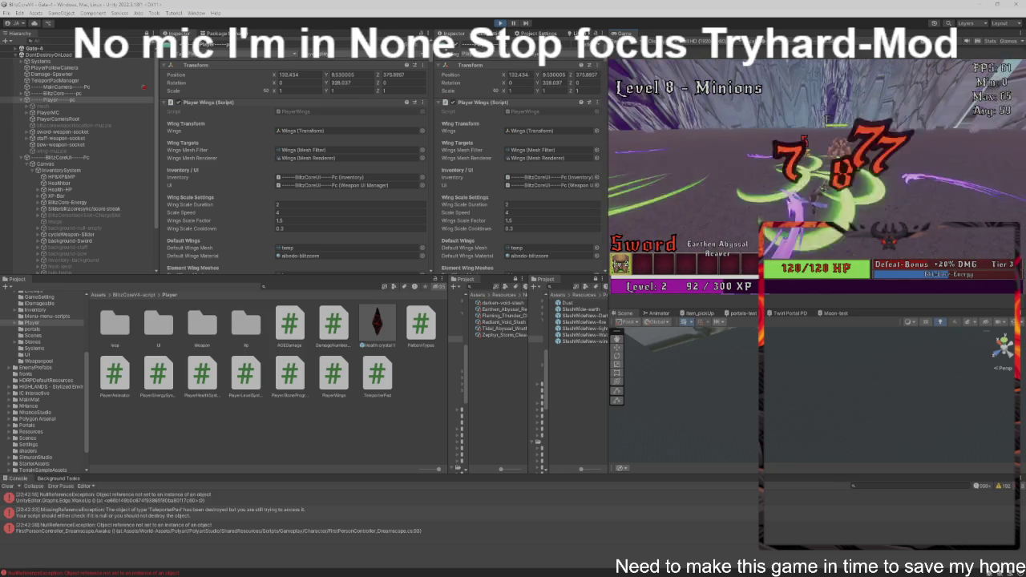
key("w")
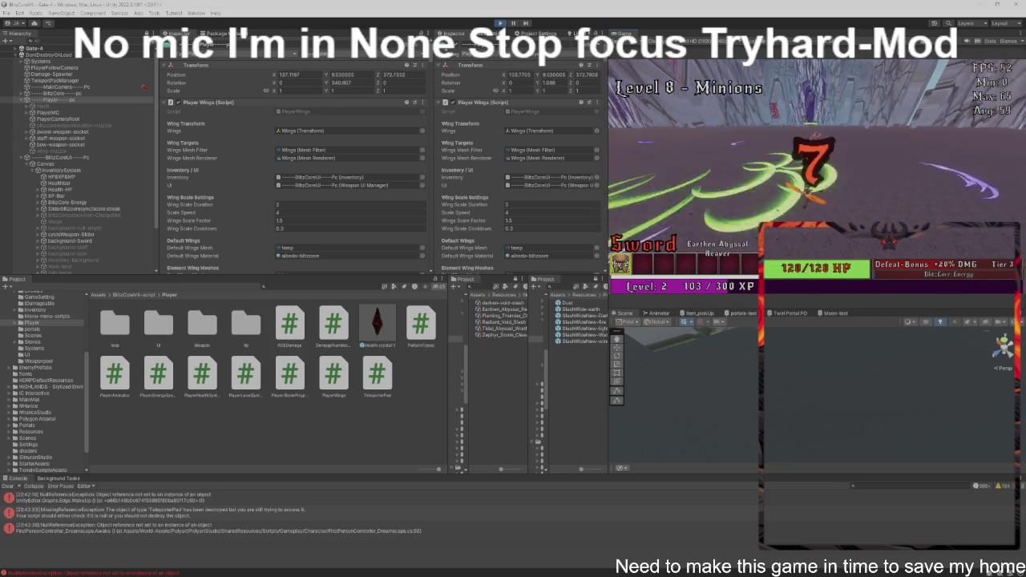
key("w")
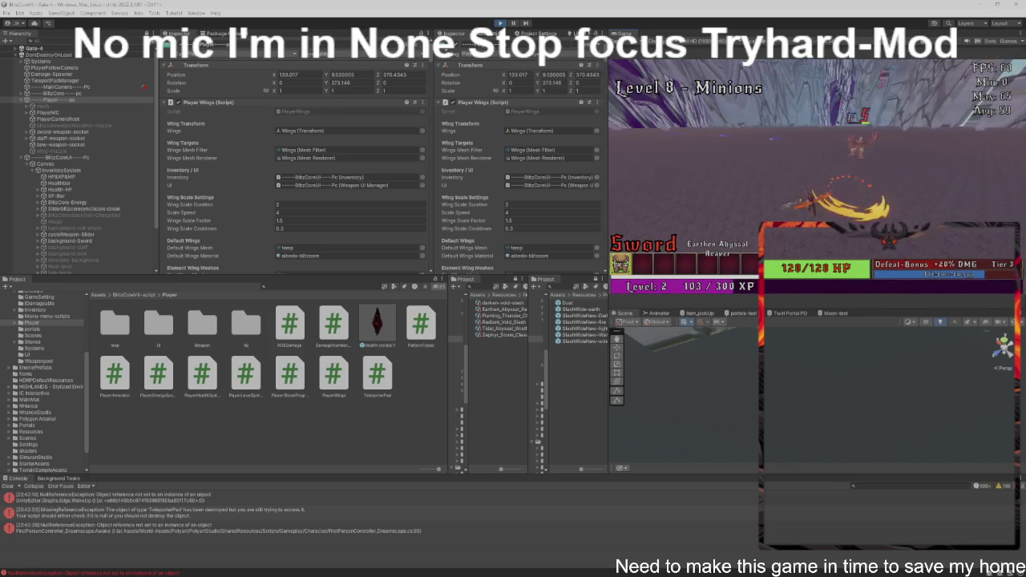
key("w")
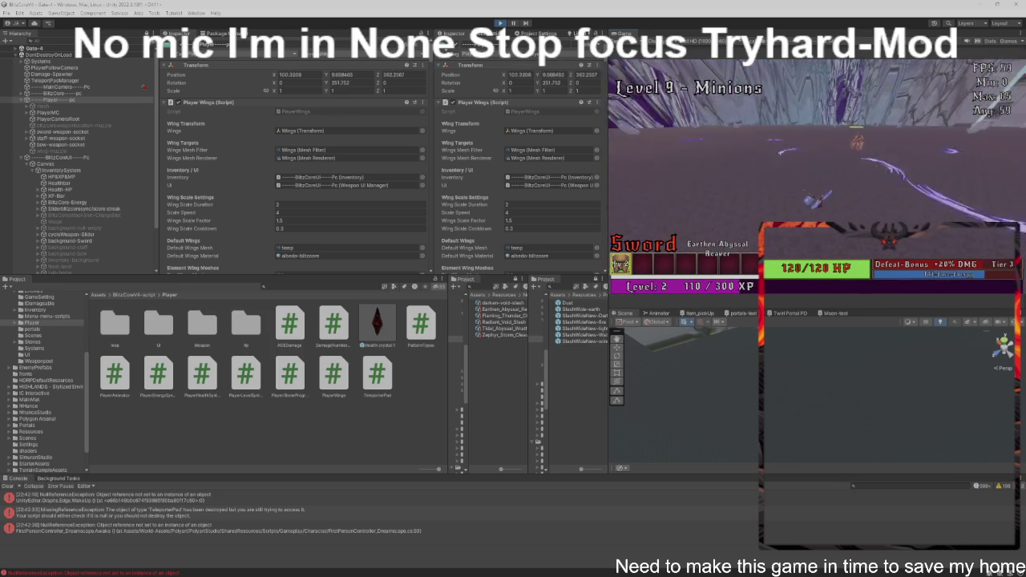
key("w")
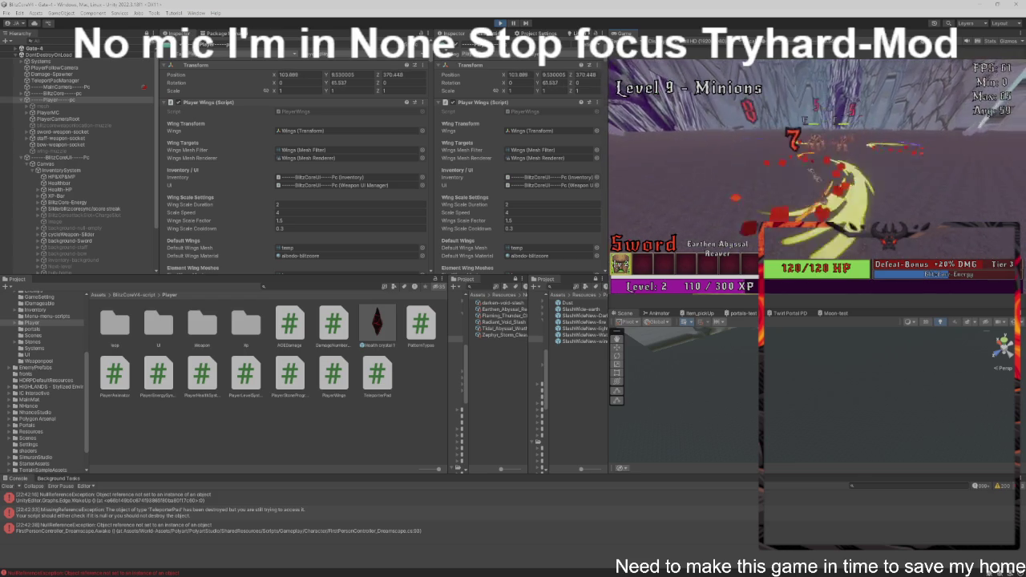
key("w")
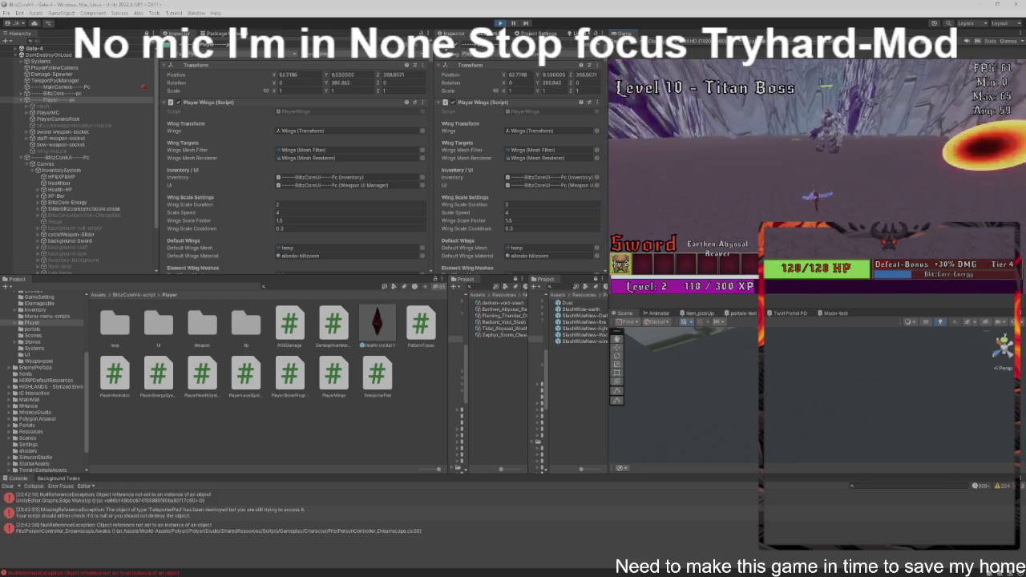
Step: Battle the Level 10 Titan Boss, dodging its fireball until the game loops to Level 1
key("w")
key("w")
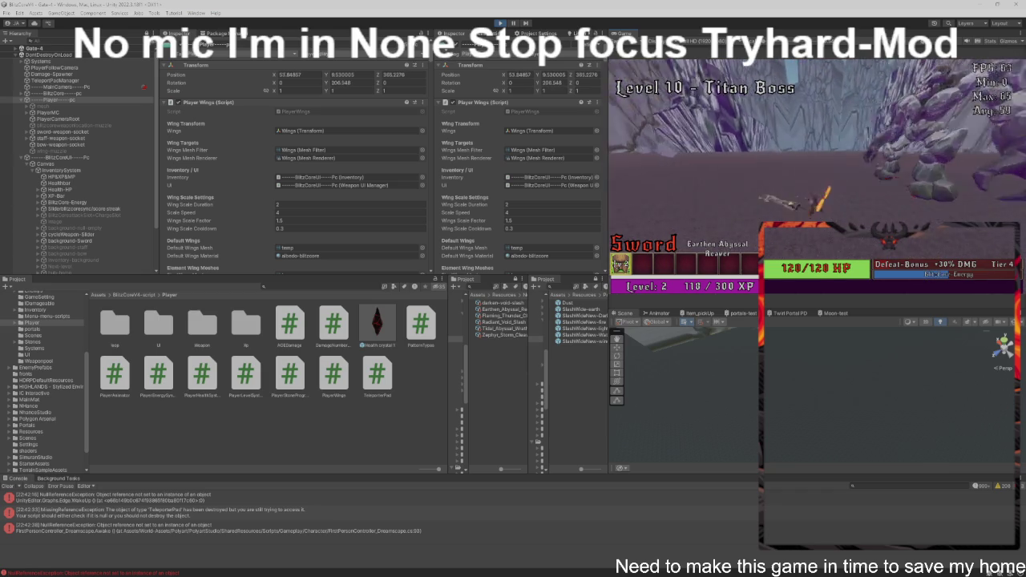
key("w")
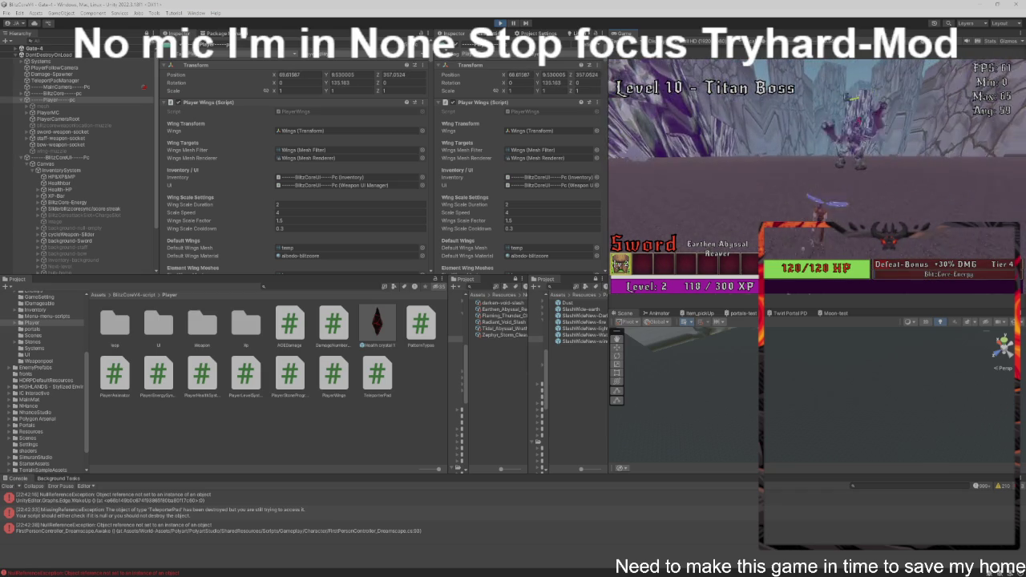
key("w")
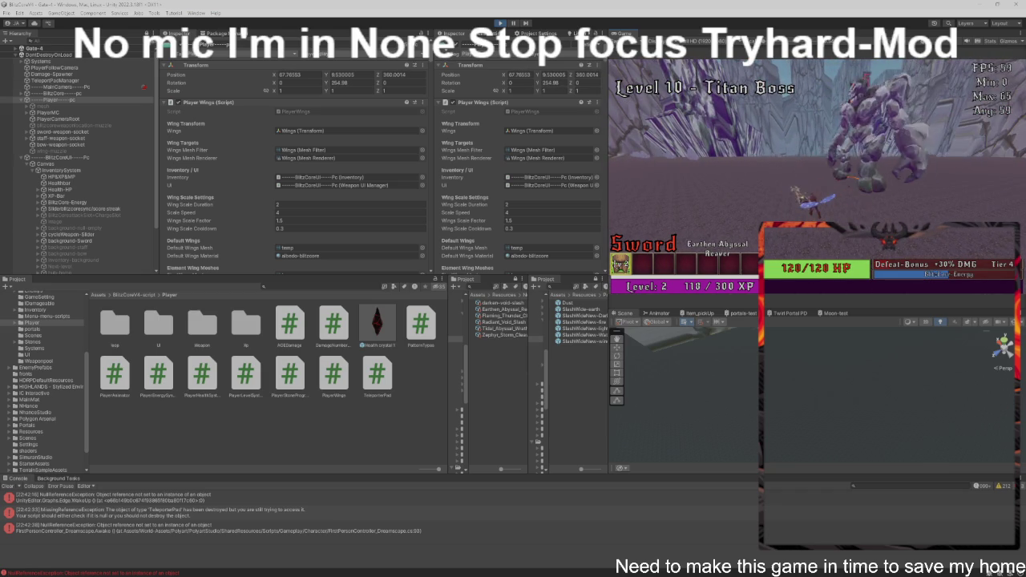
key("w")
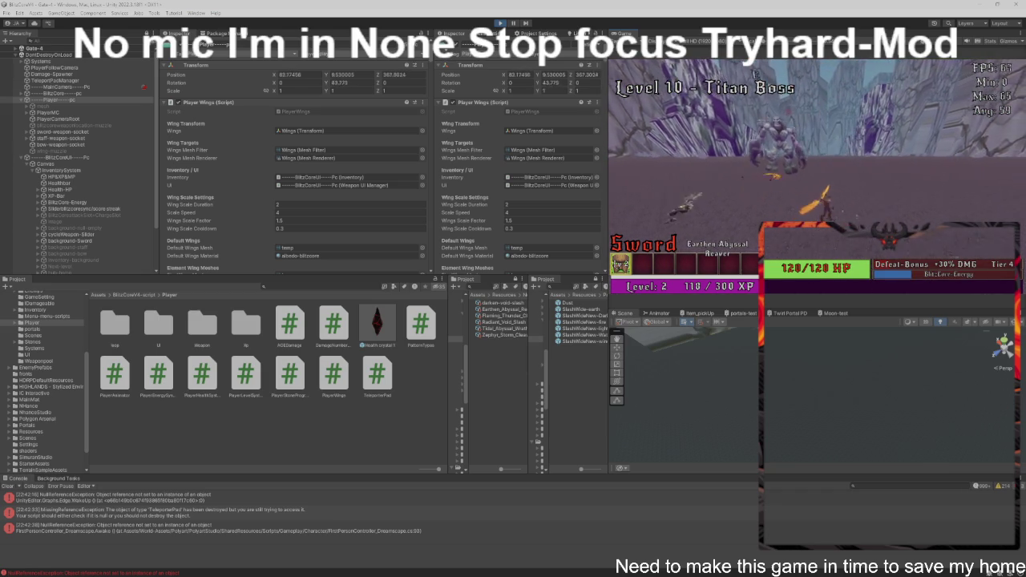
key("w")
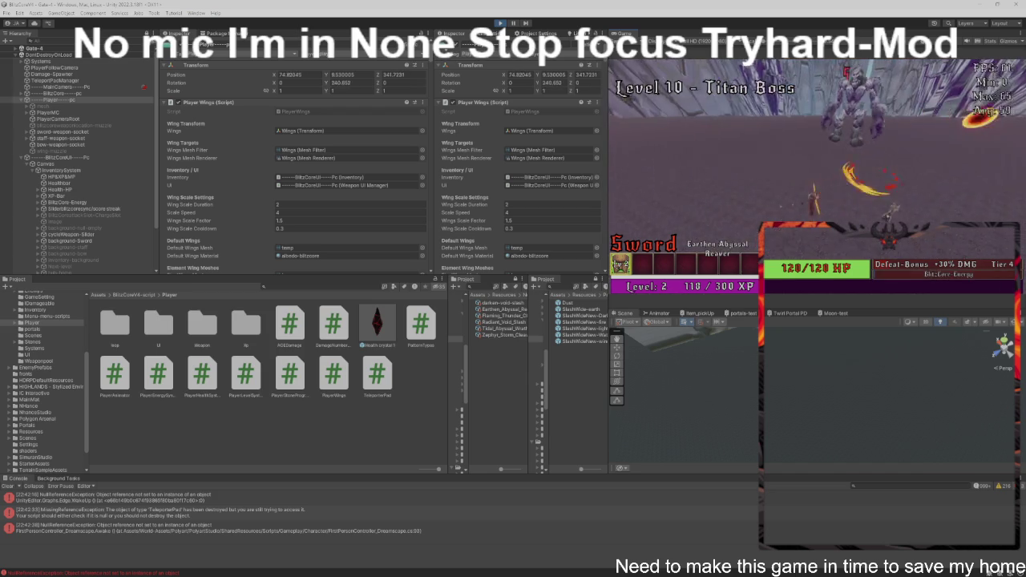
key("w")
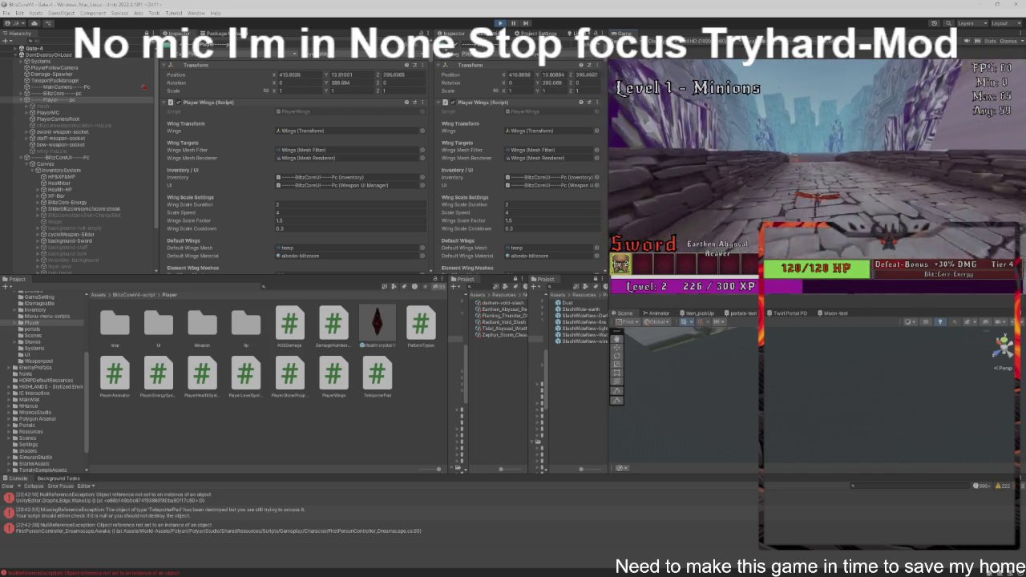
Step: Clear the Level 1 and Level 2 enemy waves for experience
key("w")
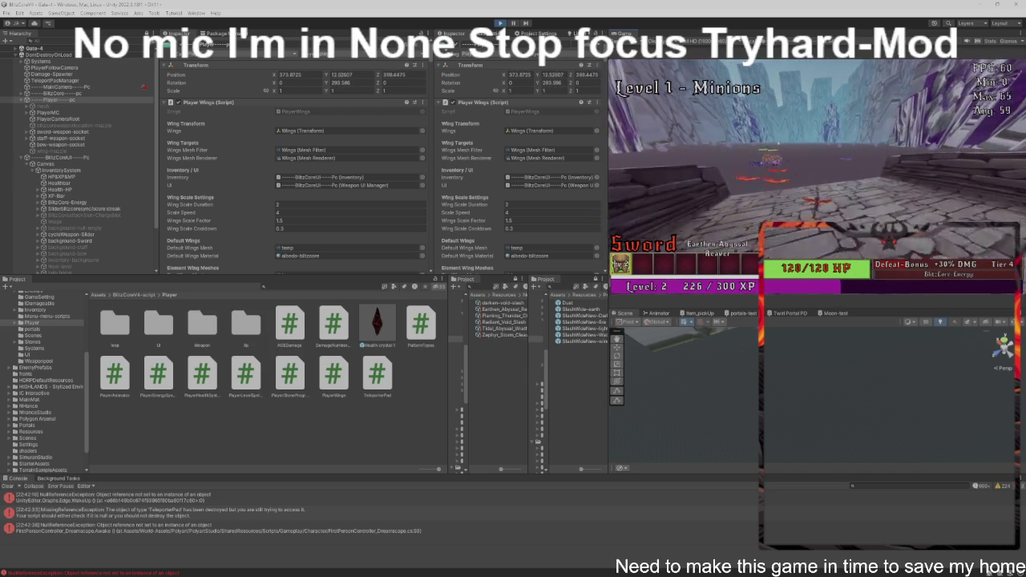
key("w")
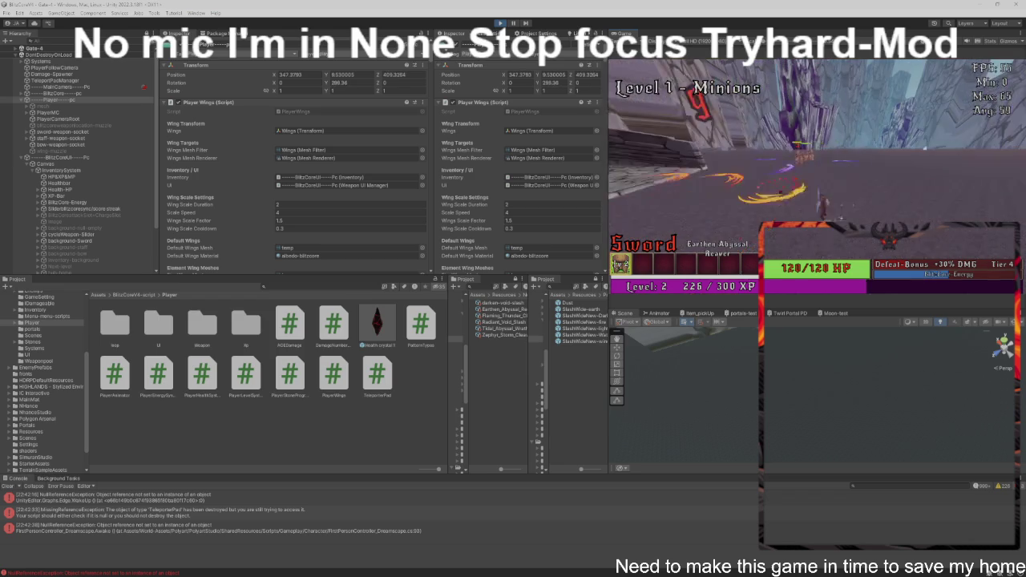
key("w")
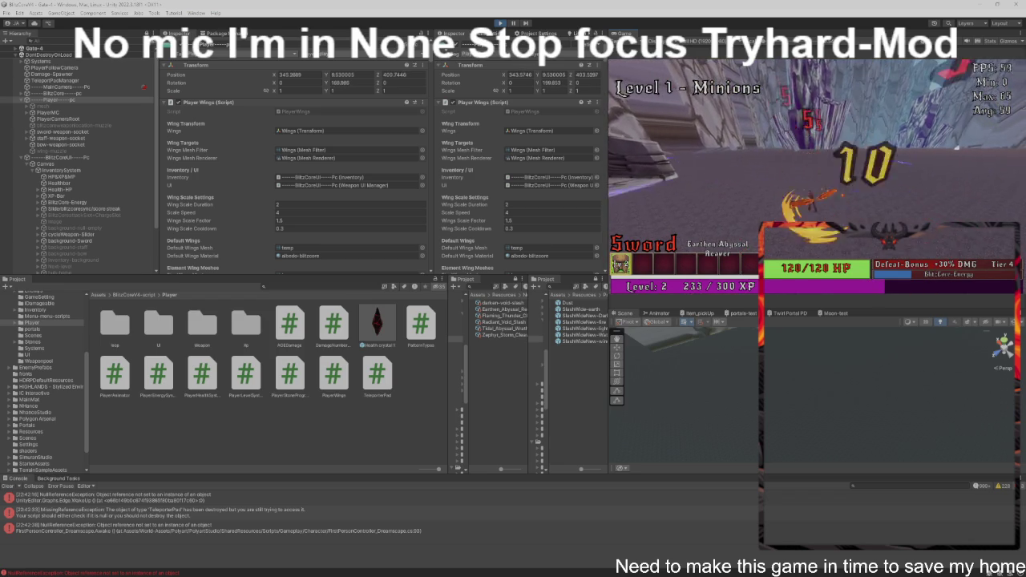
key("w")
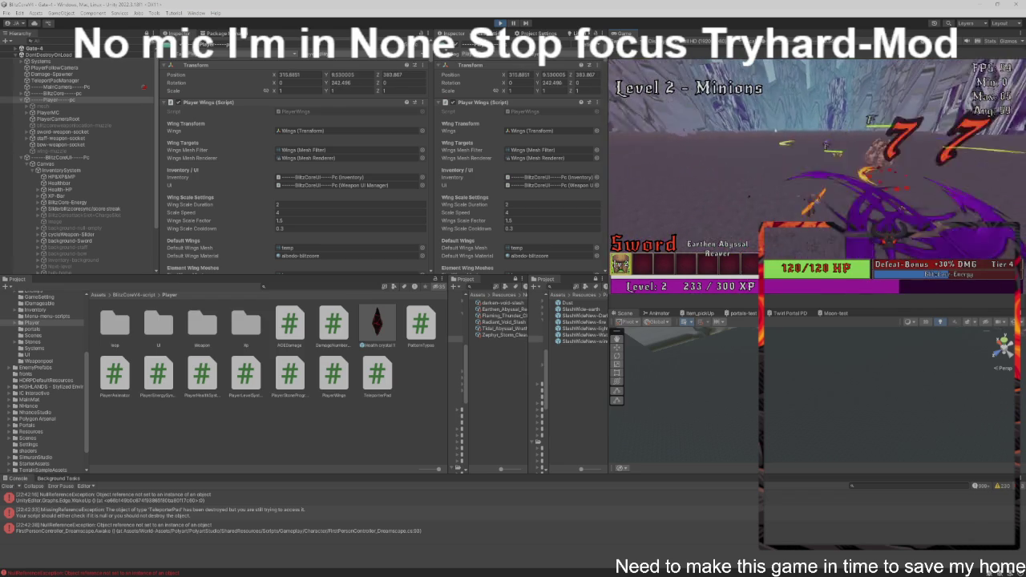
key("w")
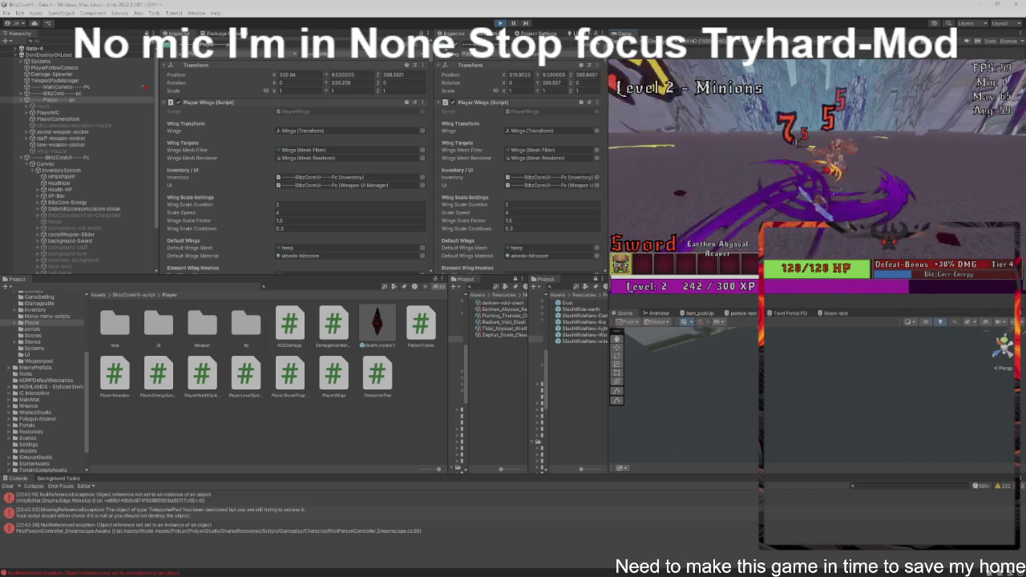
key("w")
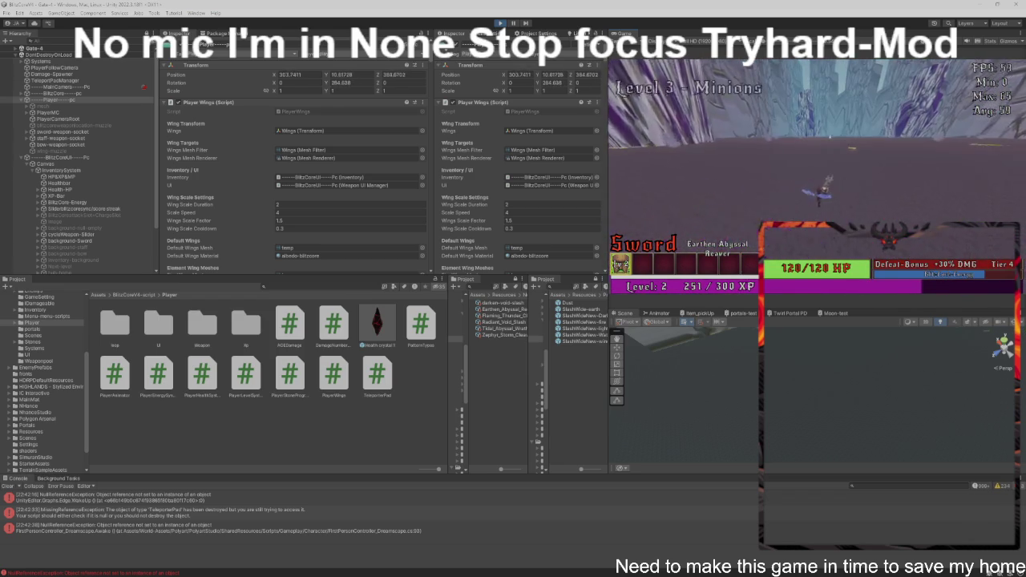
Step: Fight through the Level 3 enemies and the Level 4 minions
key("w")
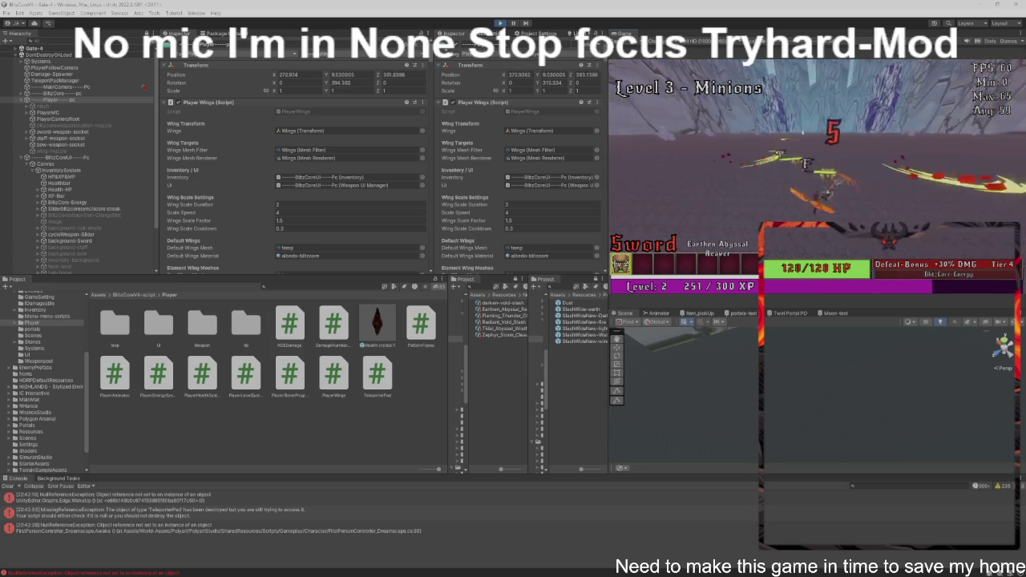
key("w")
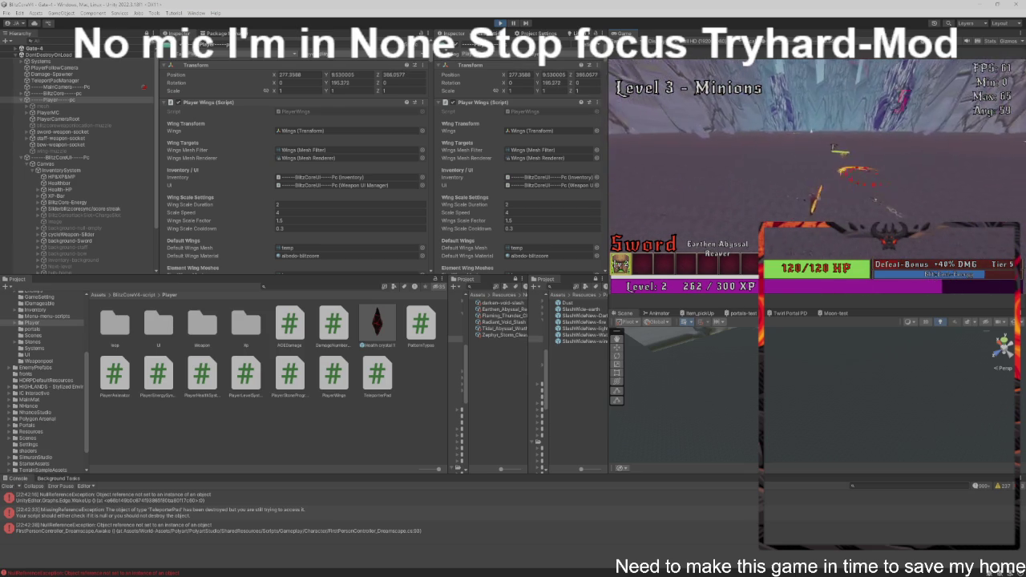
key("w")
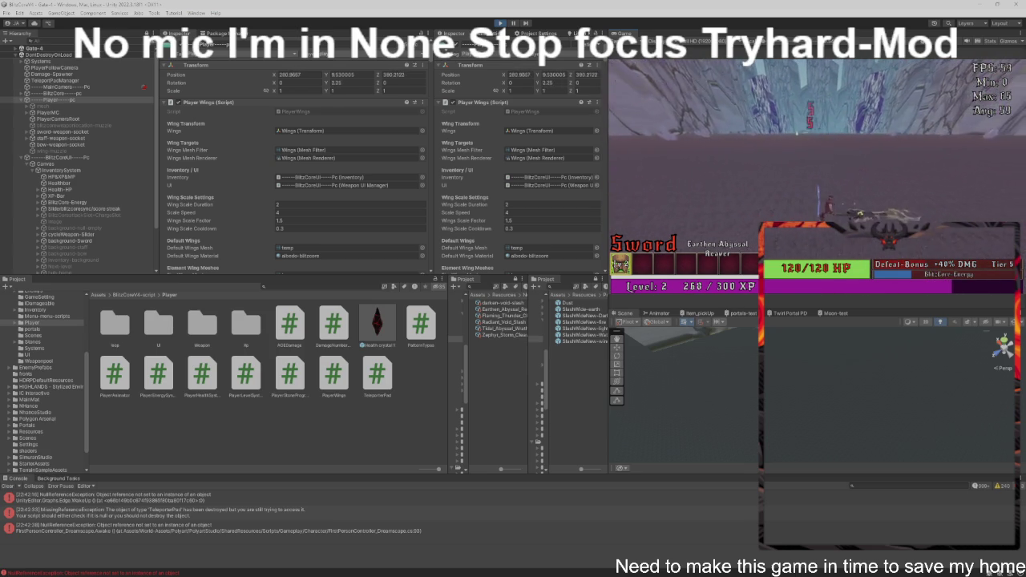
key("w")
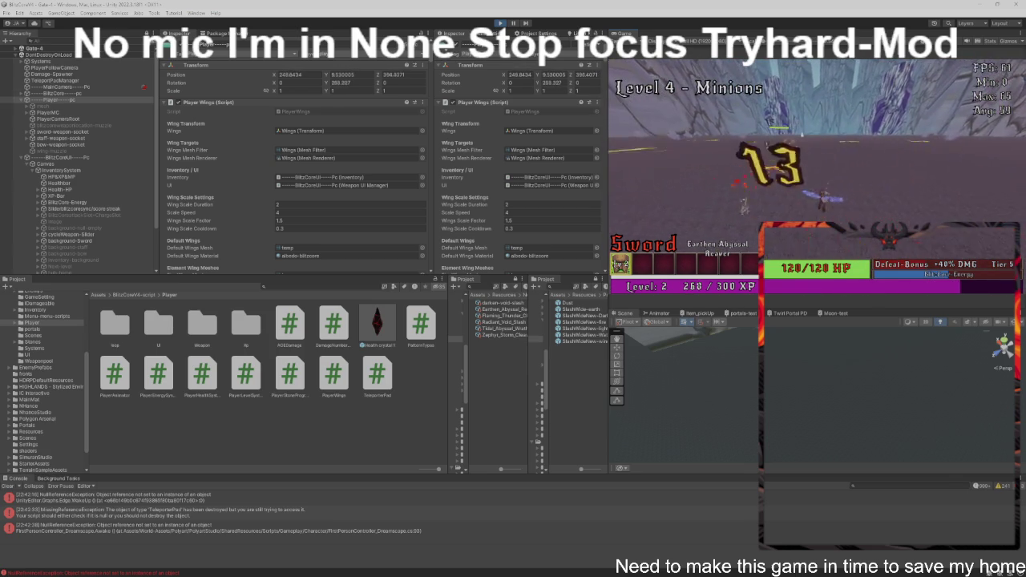
key("w")
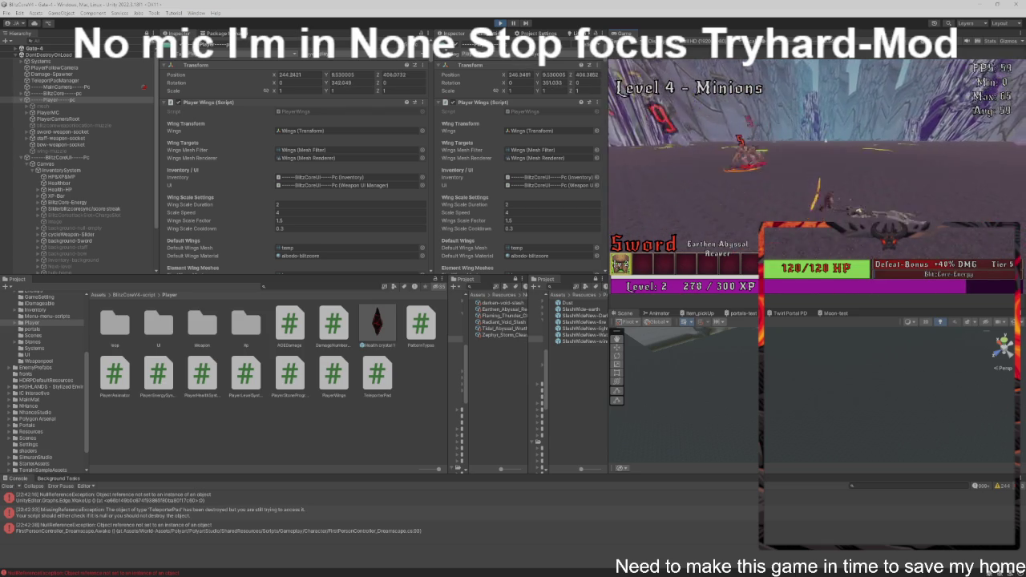
key("w")
key("w")
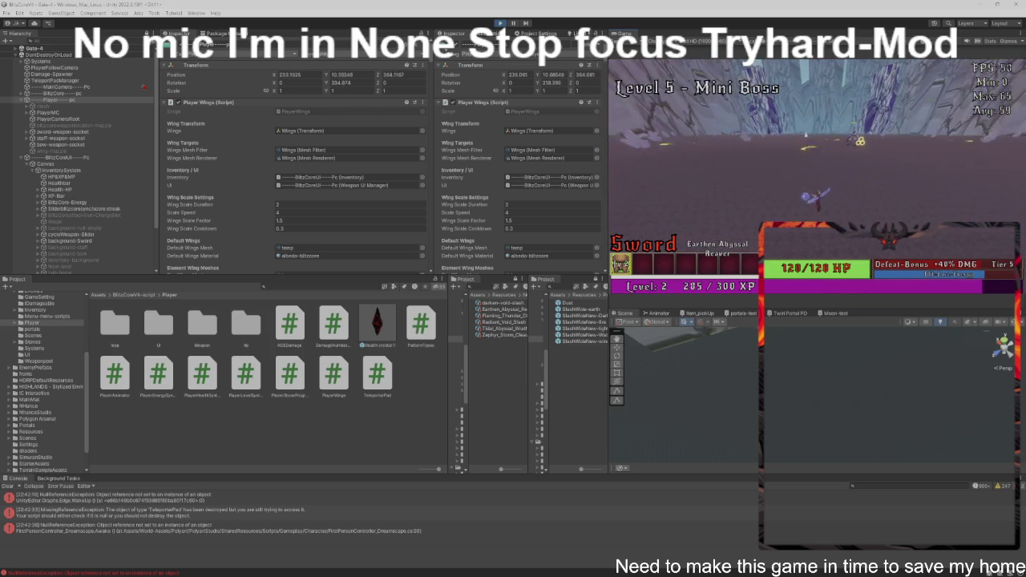
Step: Close in on the Level 5 mini boss and keep landing hits
key("w")
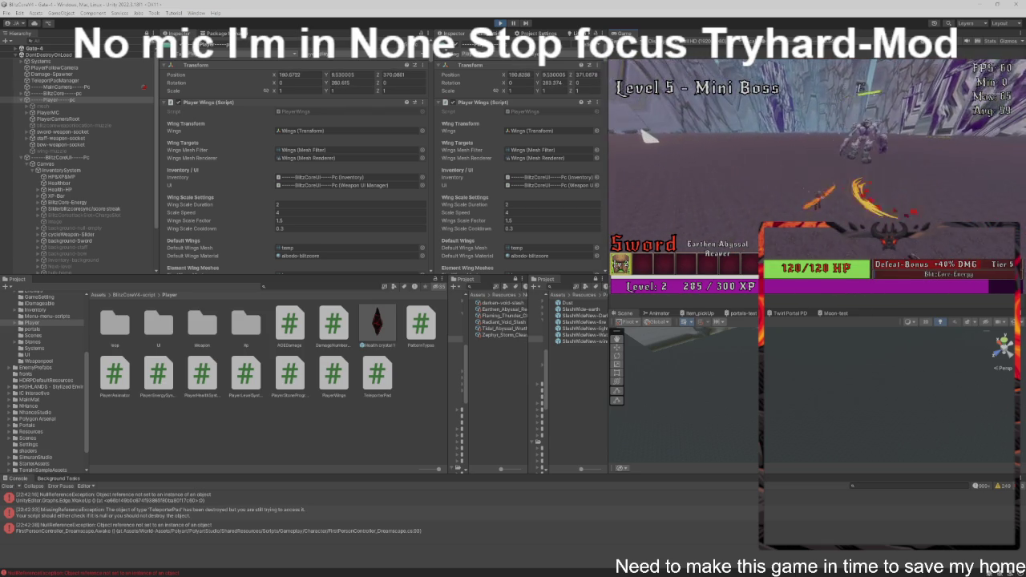
key("w")
key("w")
key("w")
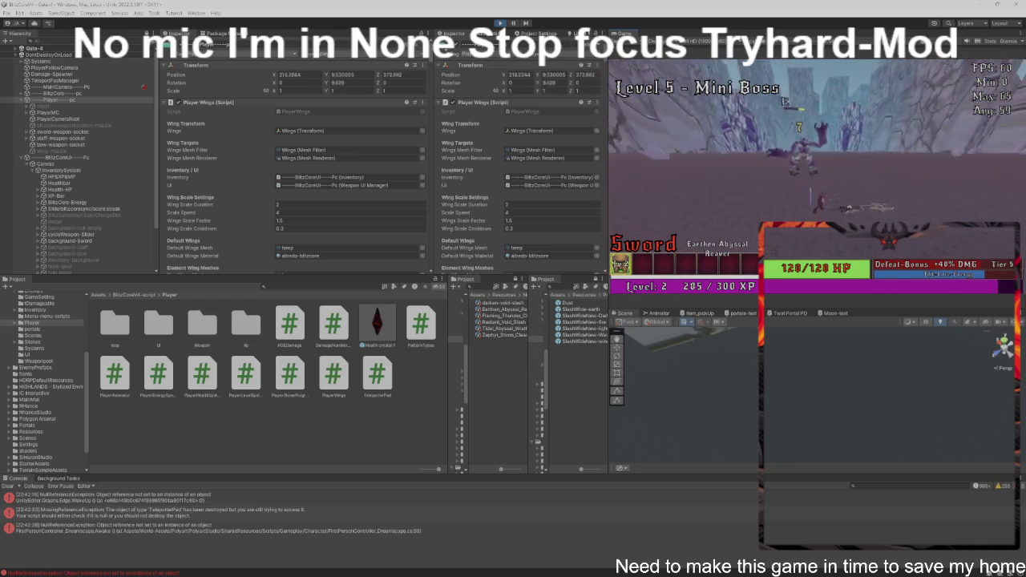
key("w")
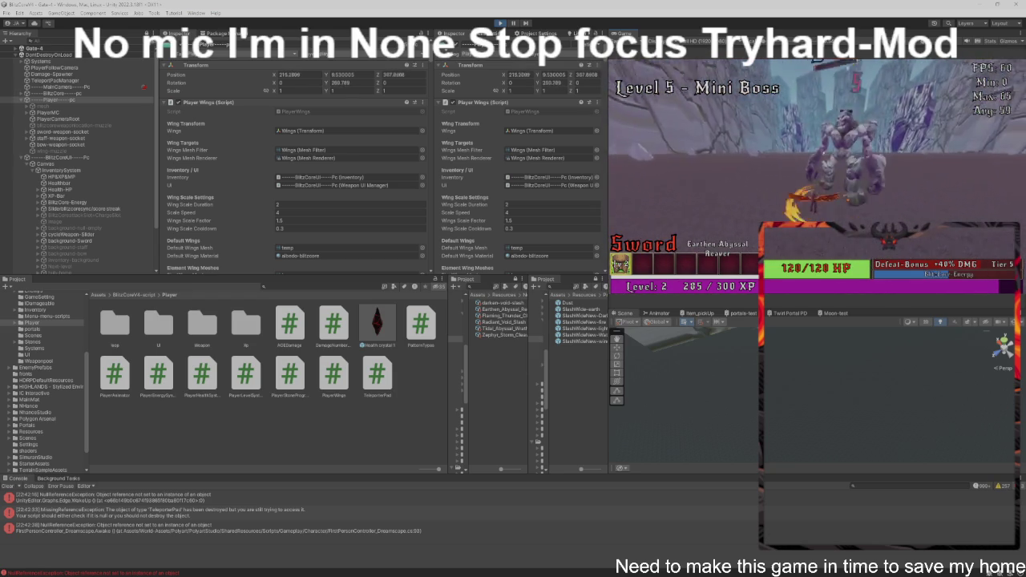
Step: Finish the mini boss to level up, then clear the Level 6 minions
key("w")
key("w")
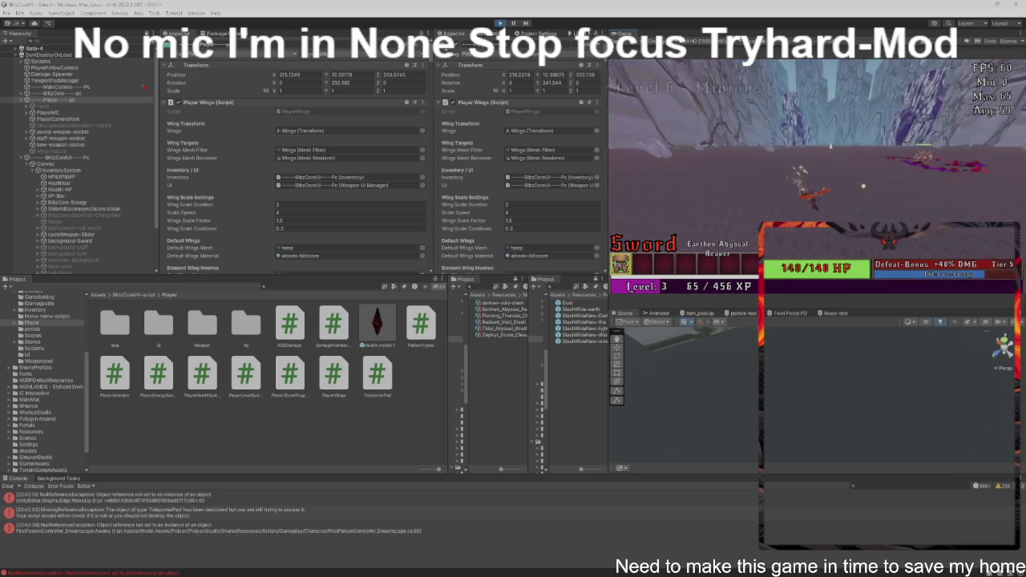
key("w")
key("w")
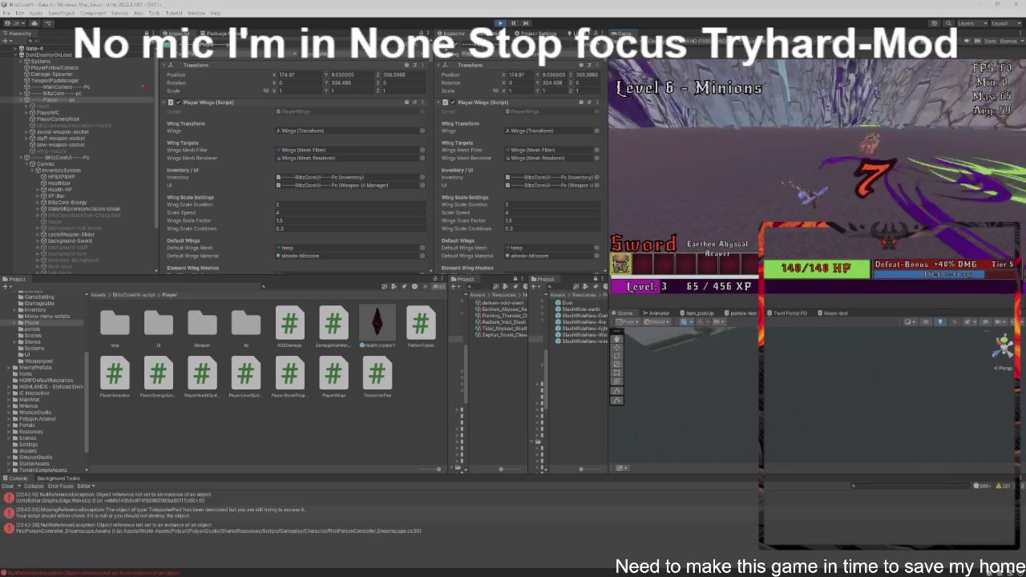
key("w")
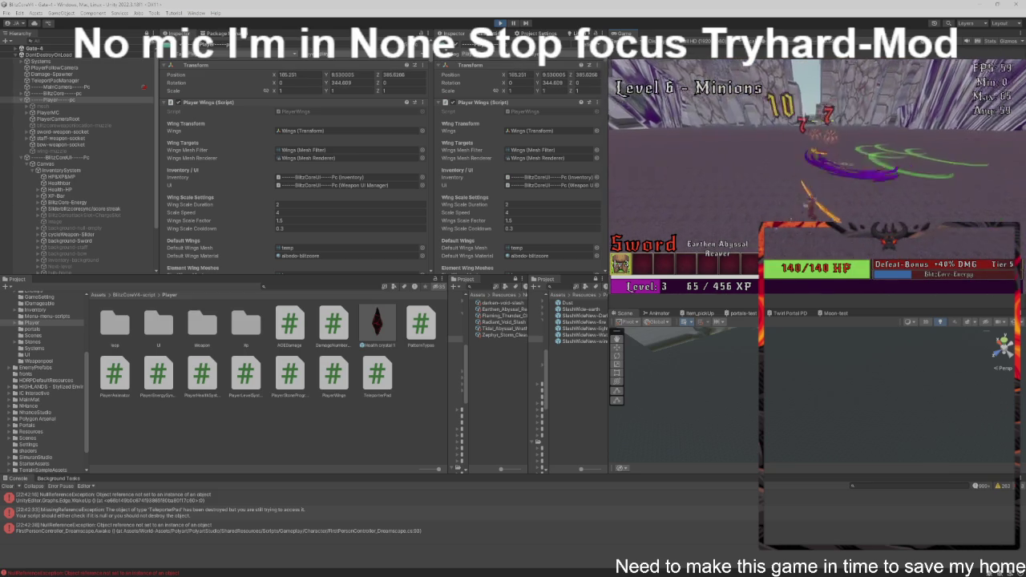
key("w")
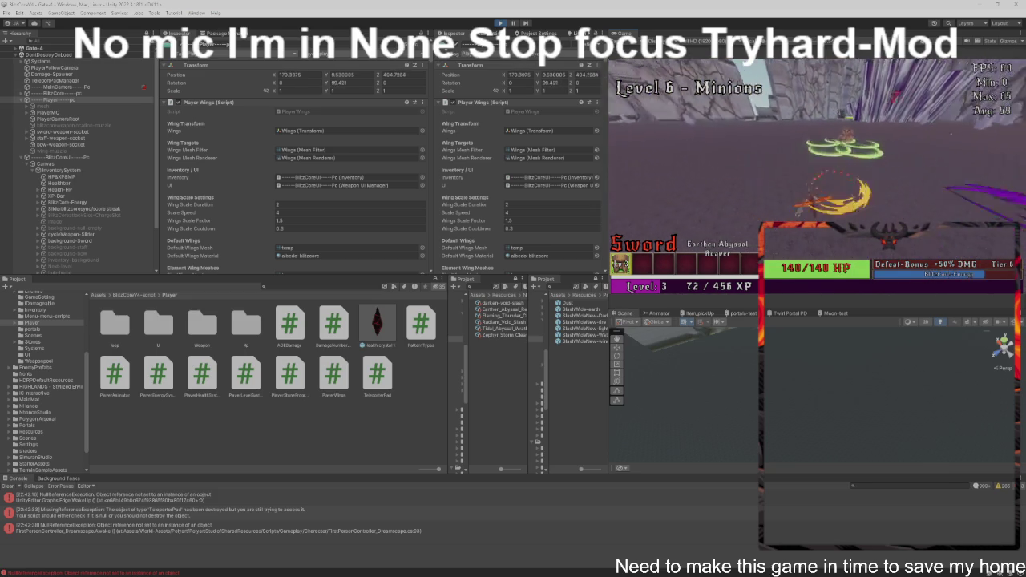
key("w")
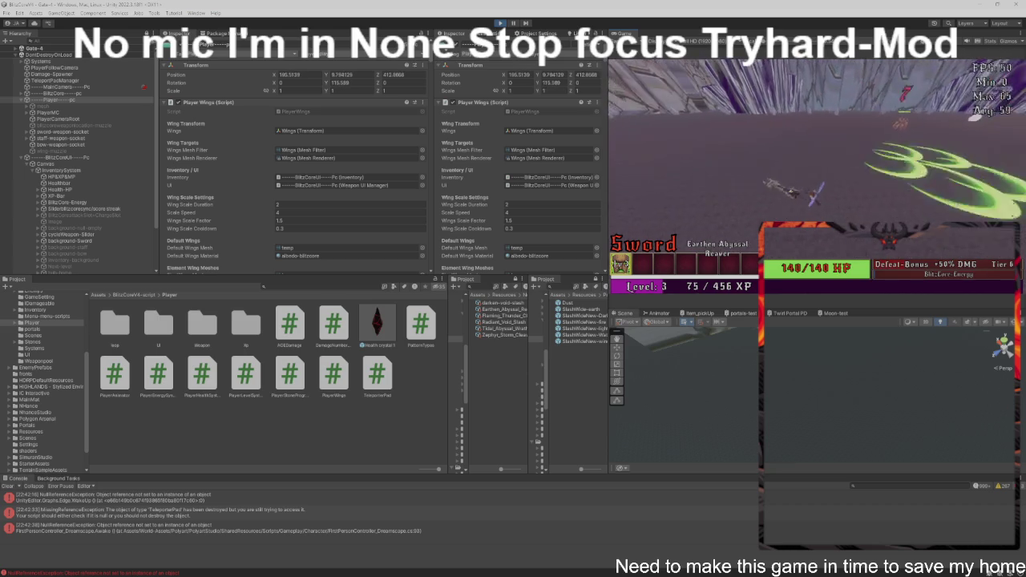
Step: Fight through the Level 7 and 8 minions into Level 9 at 110/456 XP
key("w")
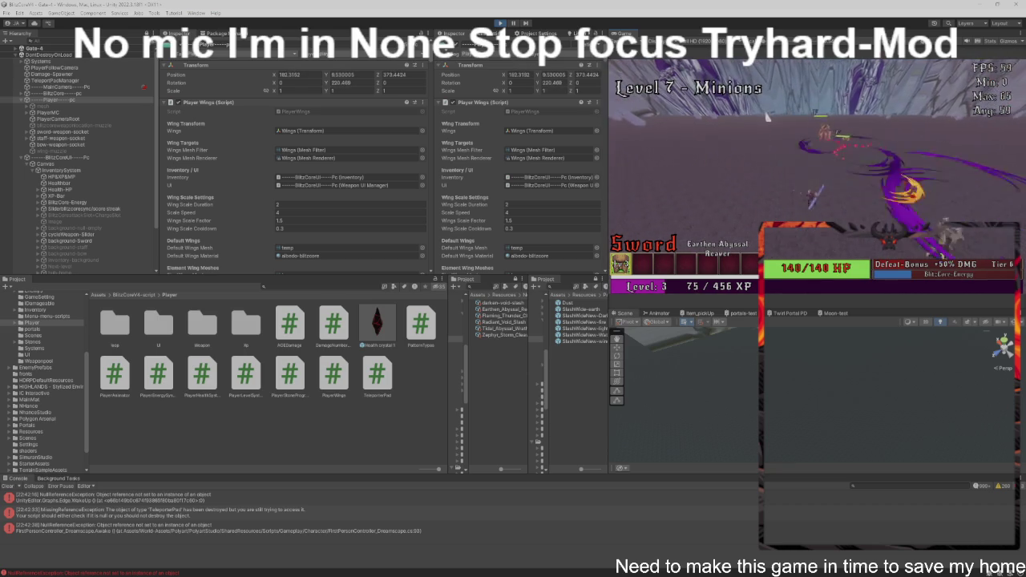
key("w")
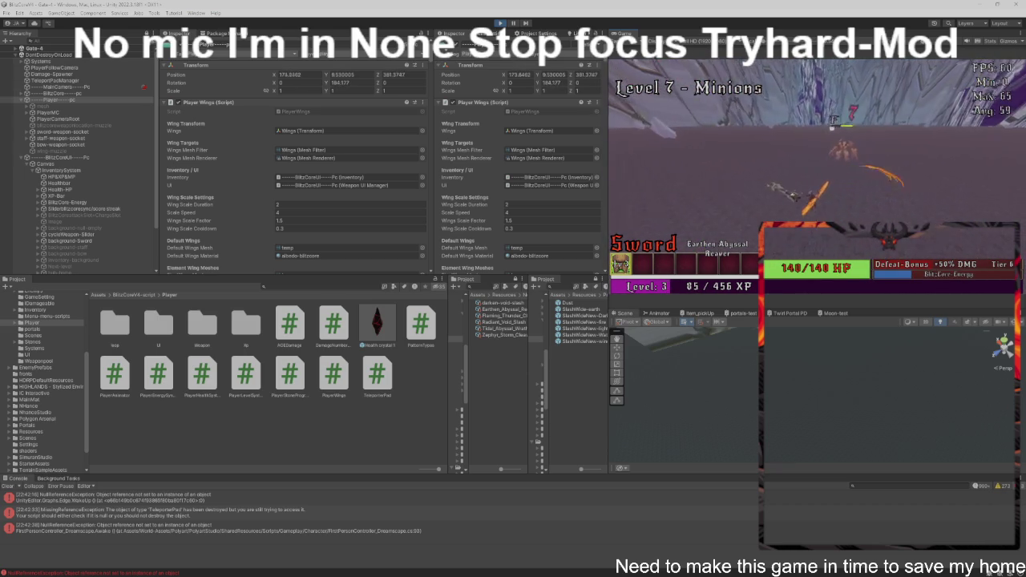
key("w")
key("w")
key("w")
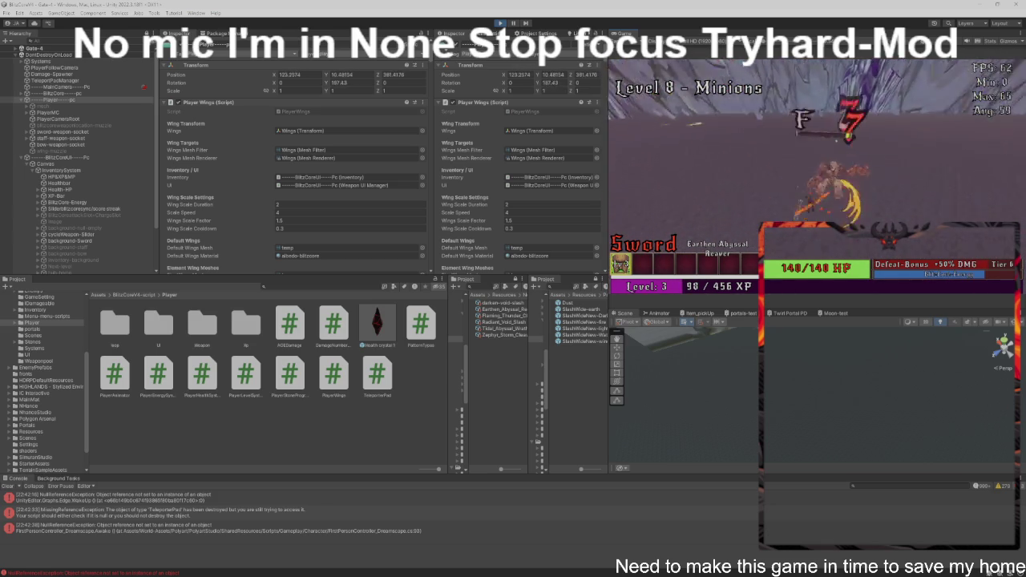
key("w")
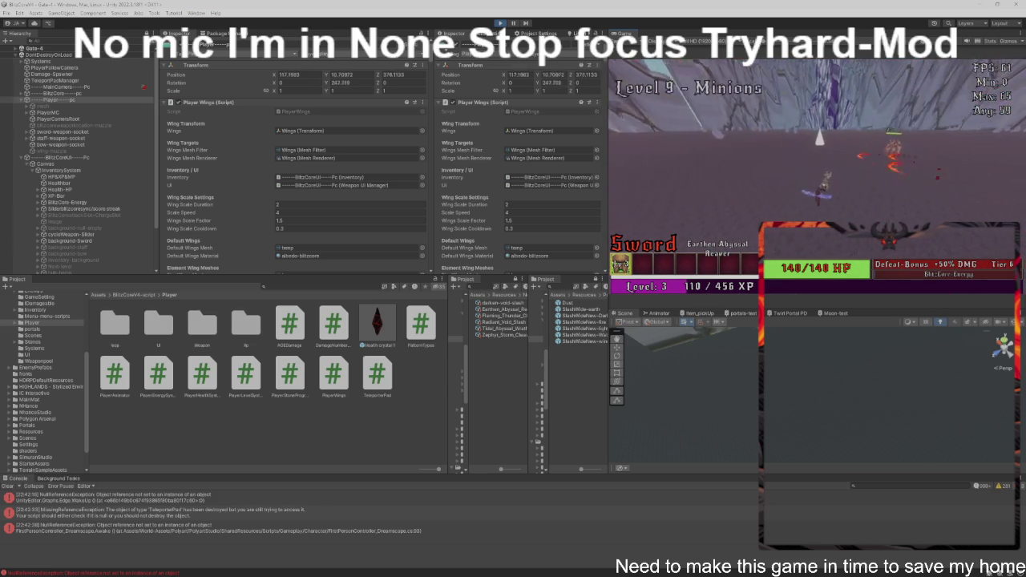
key("w")
key("w")
key("w")
Step: Advance on and attack the Level 10 Titan Boss
key("w")
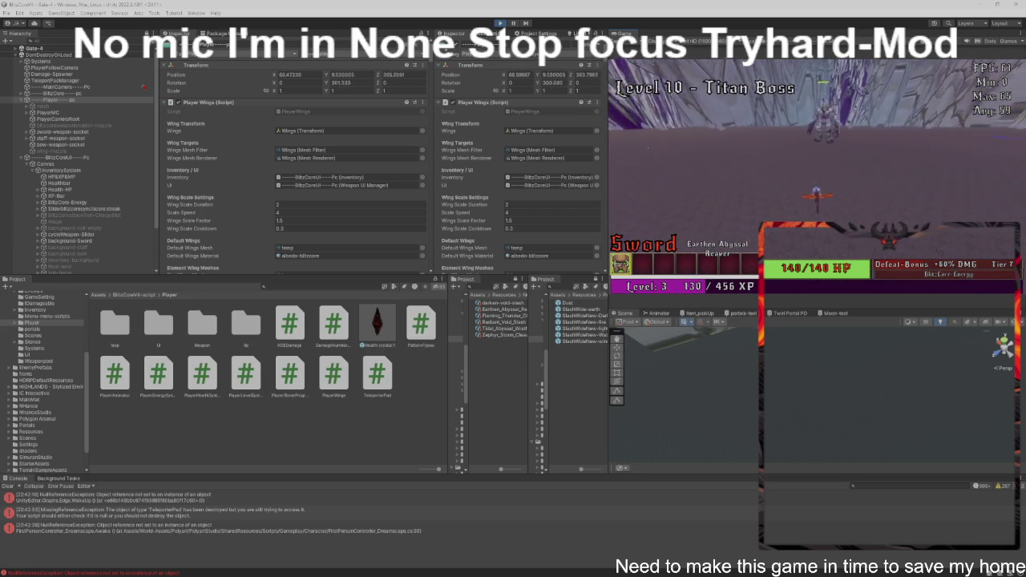
key("w")
key("w")
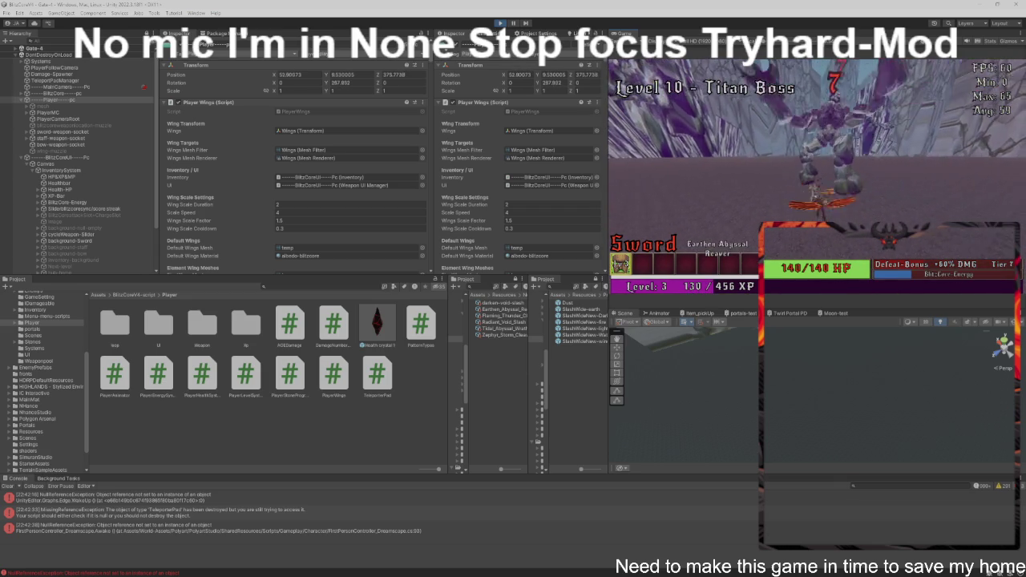
key("w")
key("w")
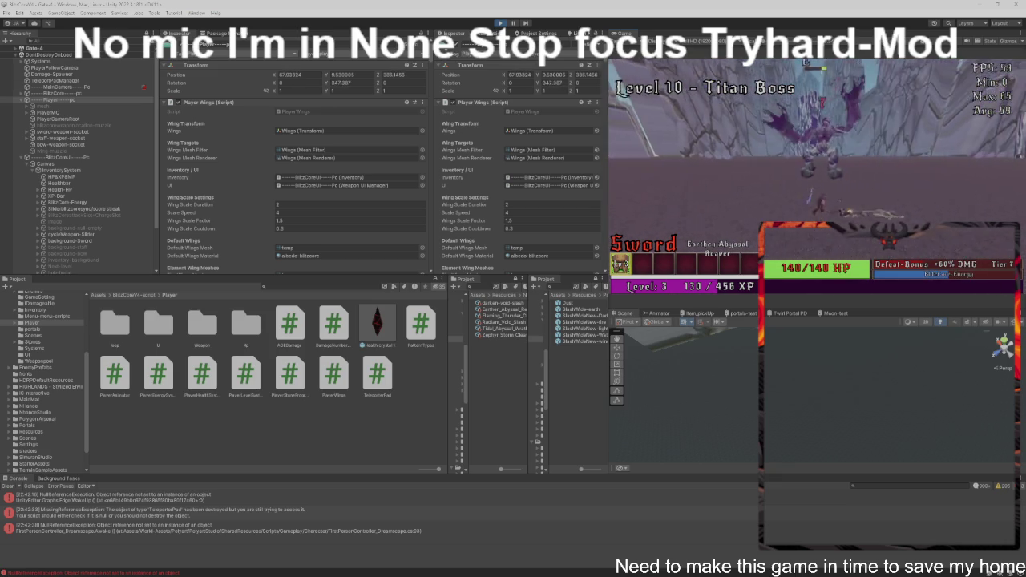
key("w")
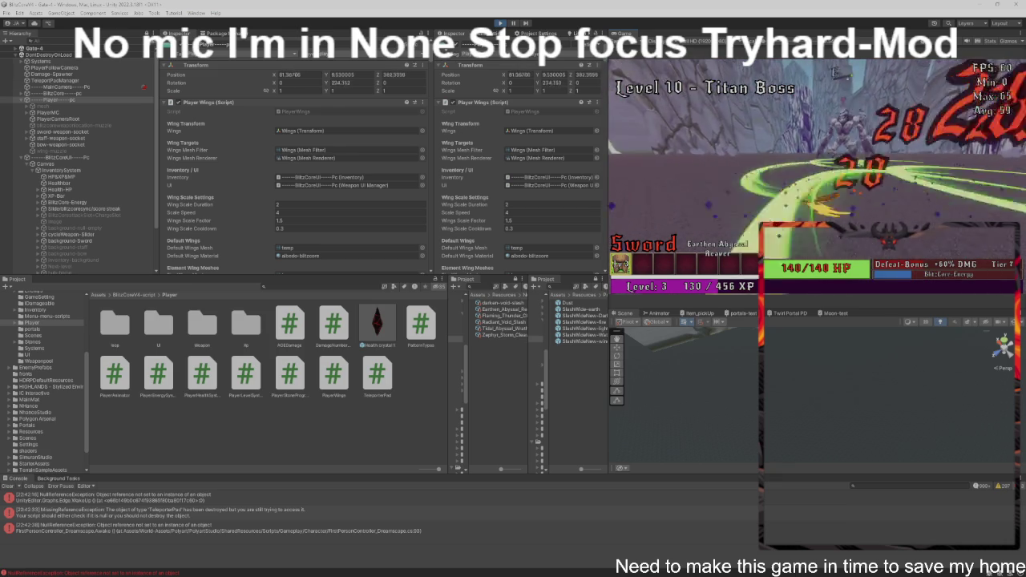
Step: Fight through the new Level 1 minion wave after the loop
key("w")
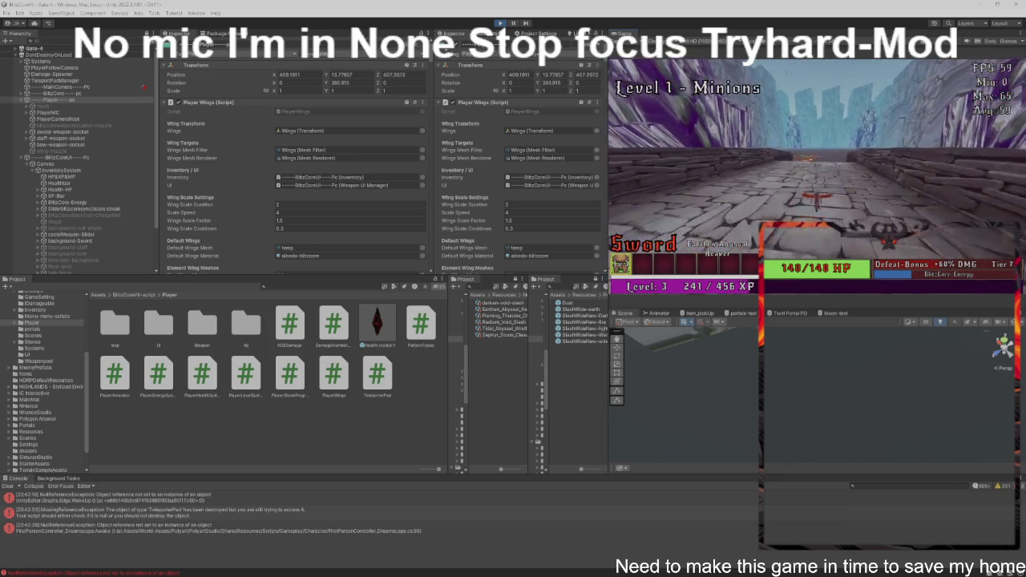
key("w")
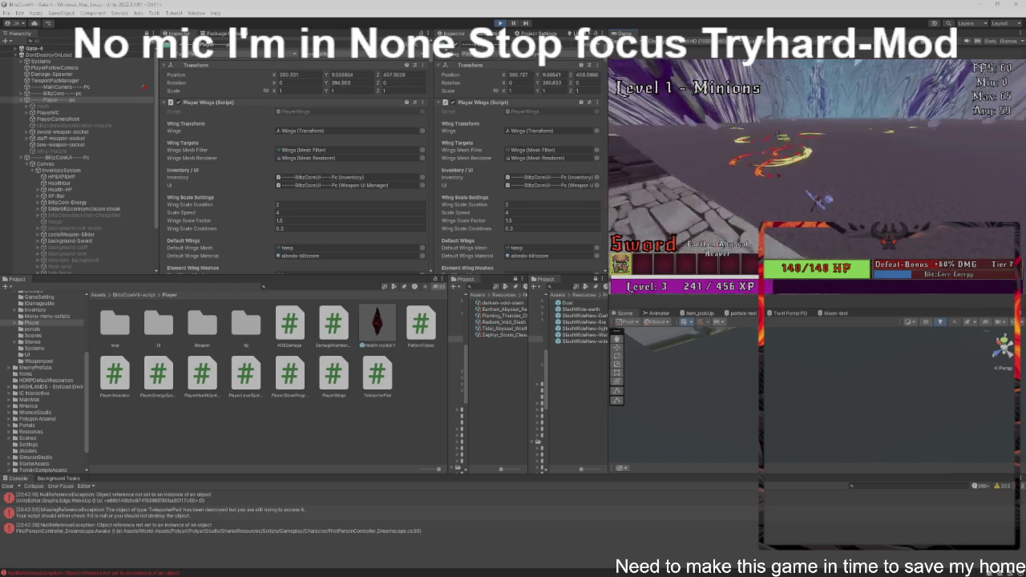
key("w")
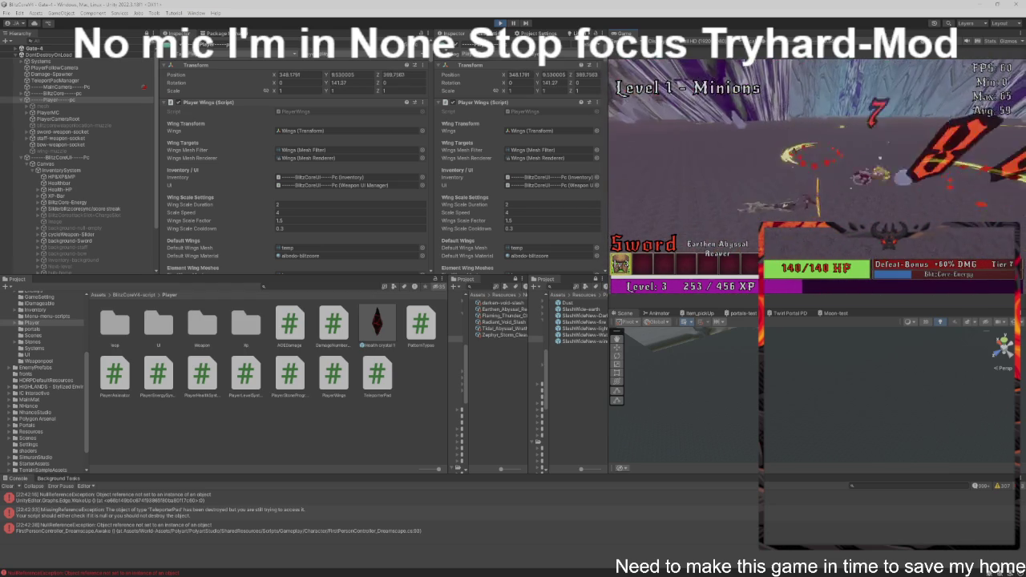
key("w")
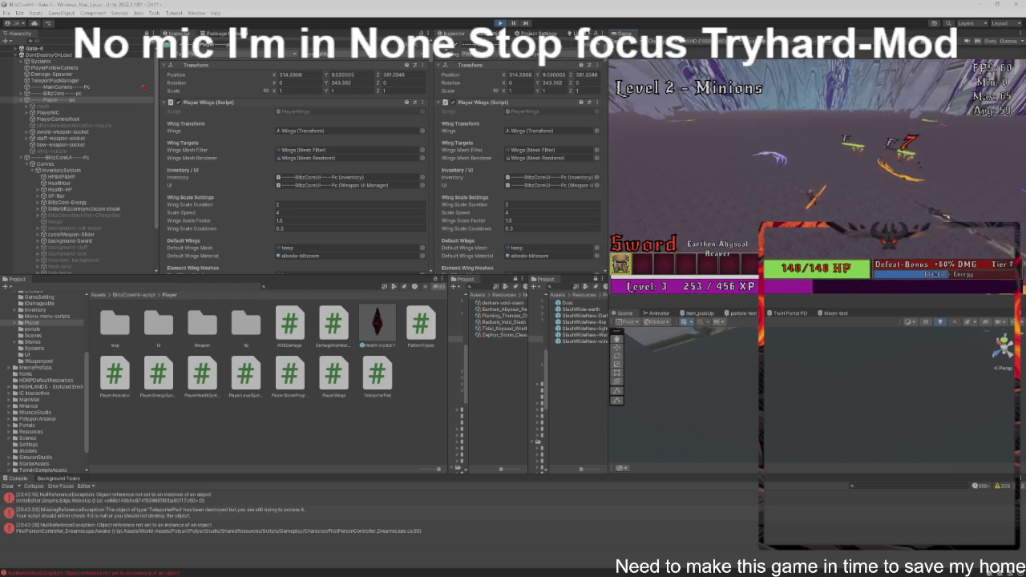
Step: Clear the Level 2 minions and slash through the Level 3 wave
key("w")
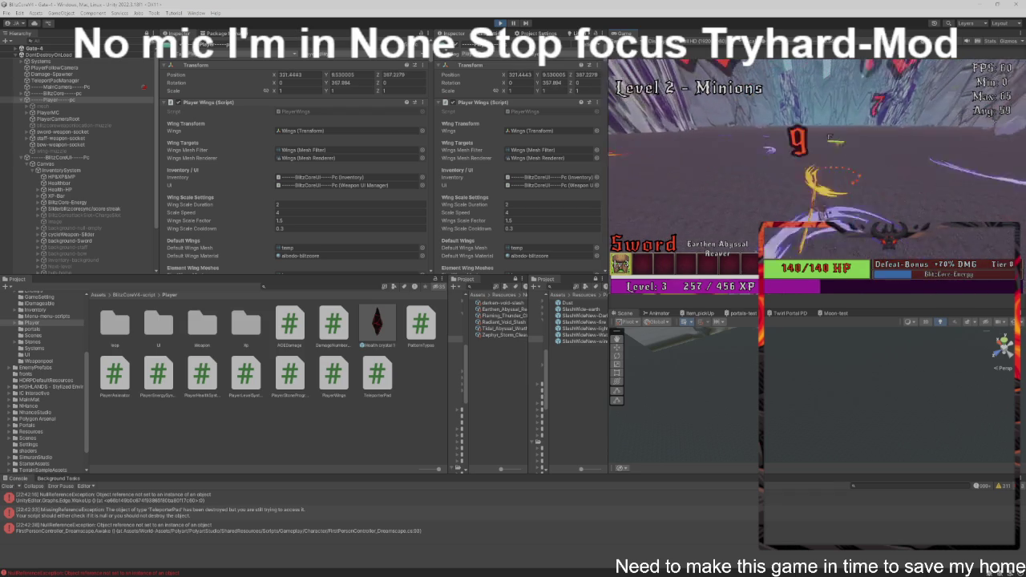
key("w")
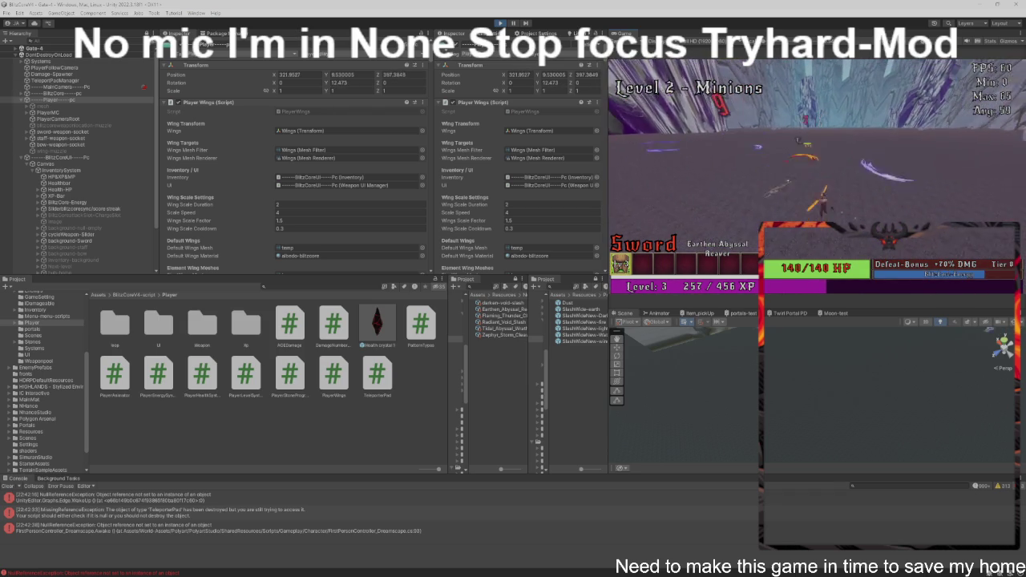
key("w")
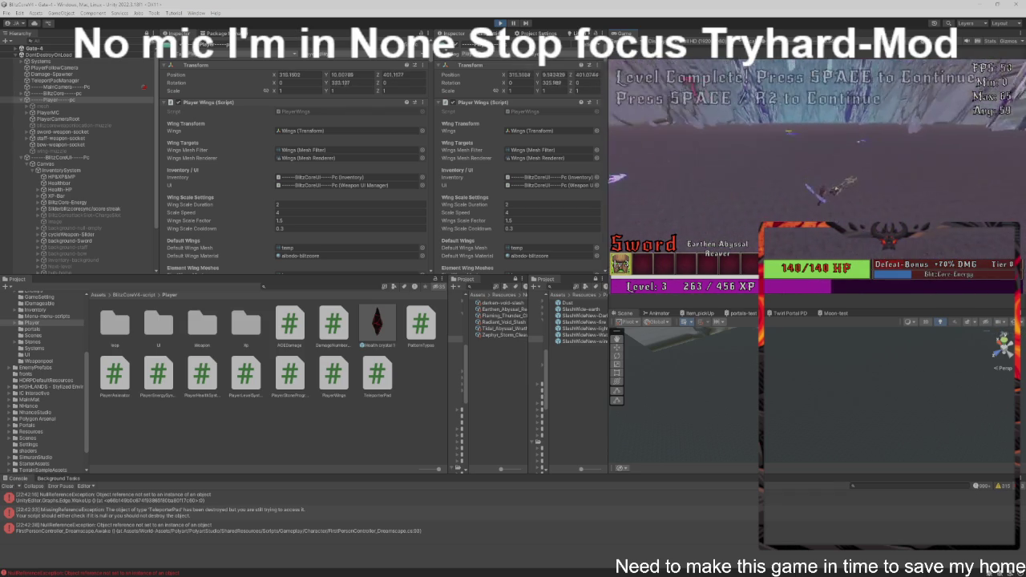
key("w")
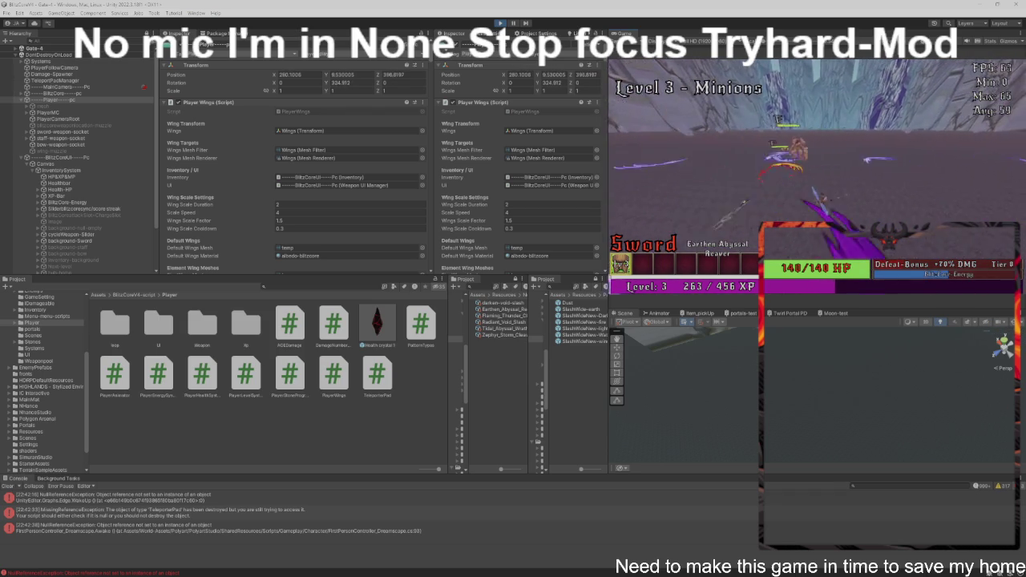
key("w")
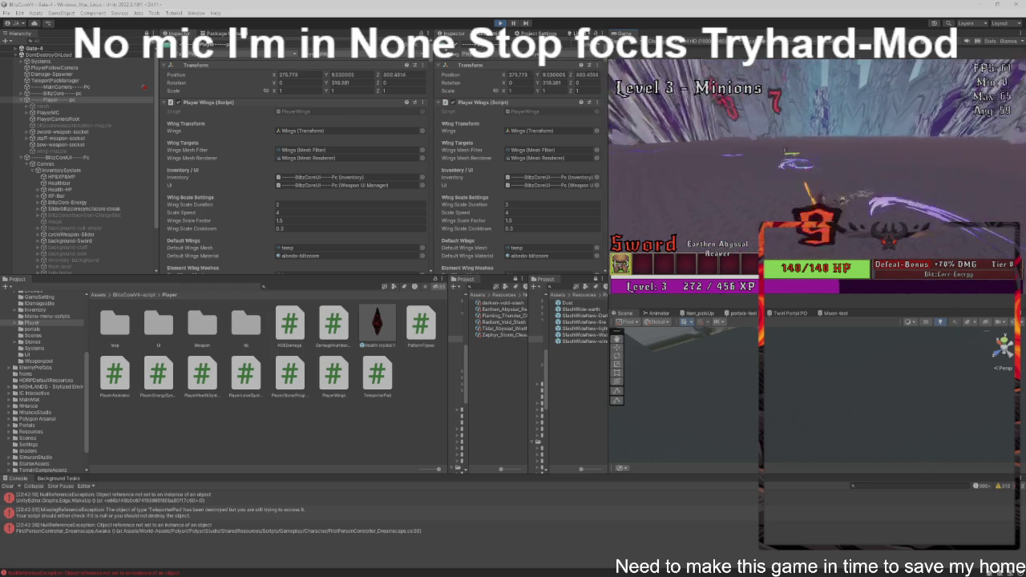
key("w")
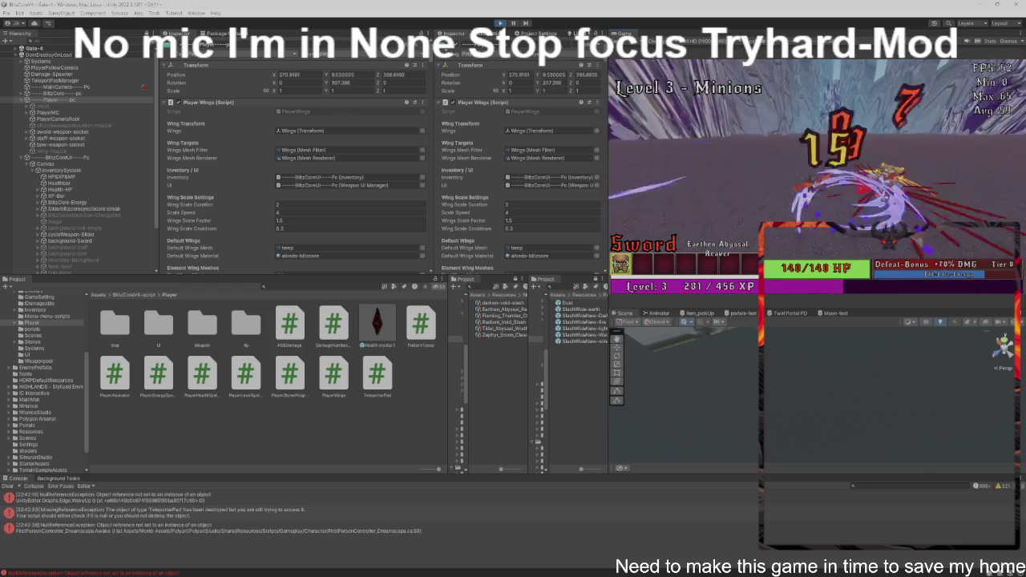
Step: Clear the Level 4 minions and defeat the Level 5 mini boss
key("w")
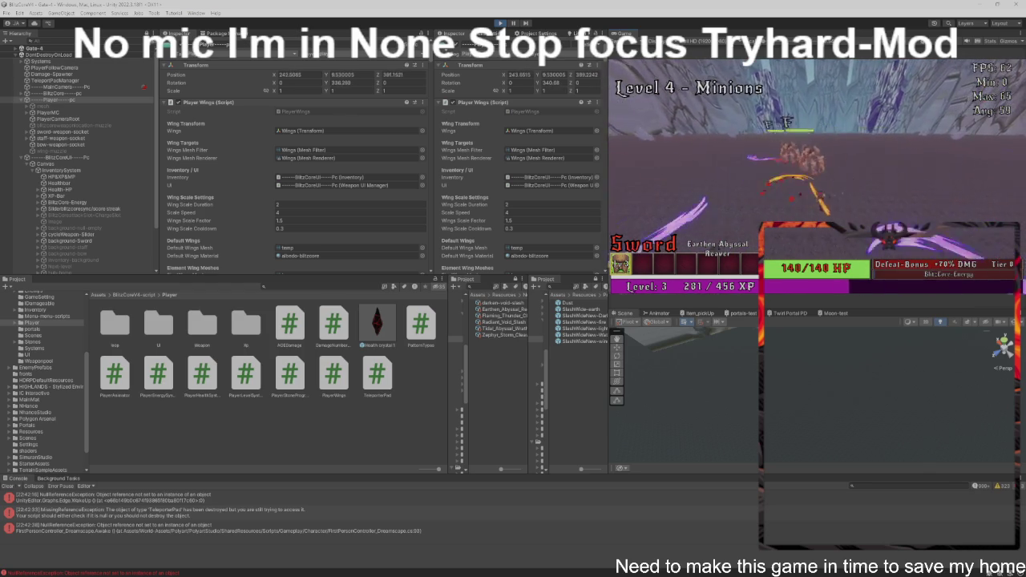
key("w")
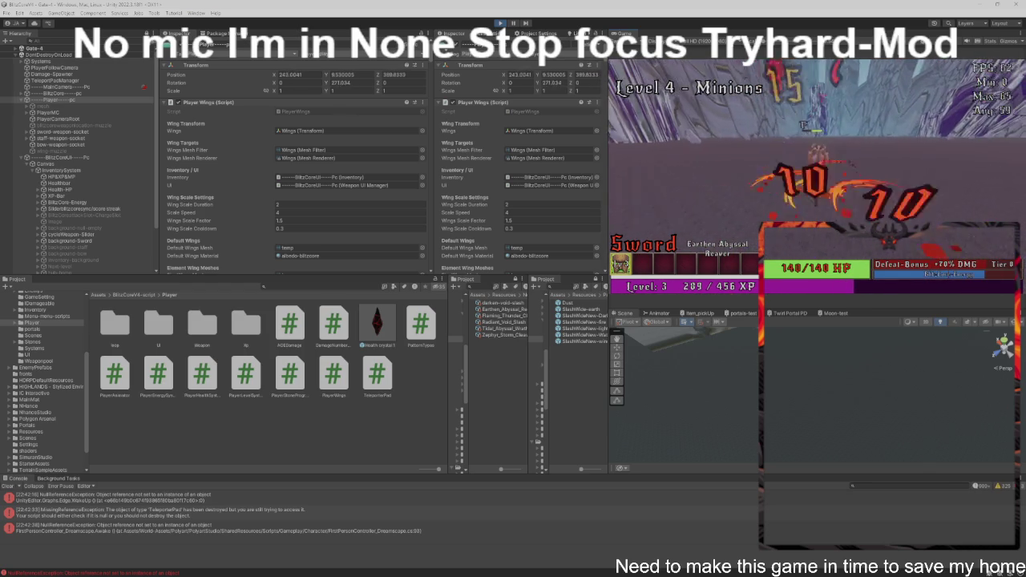
key("w")
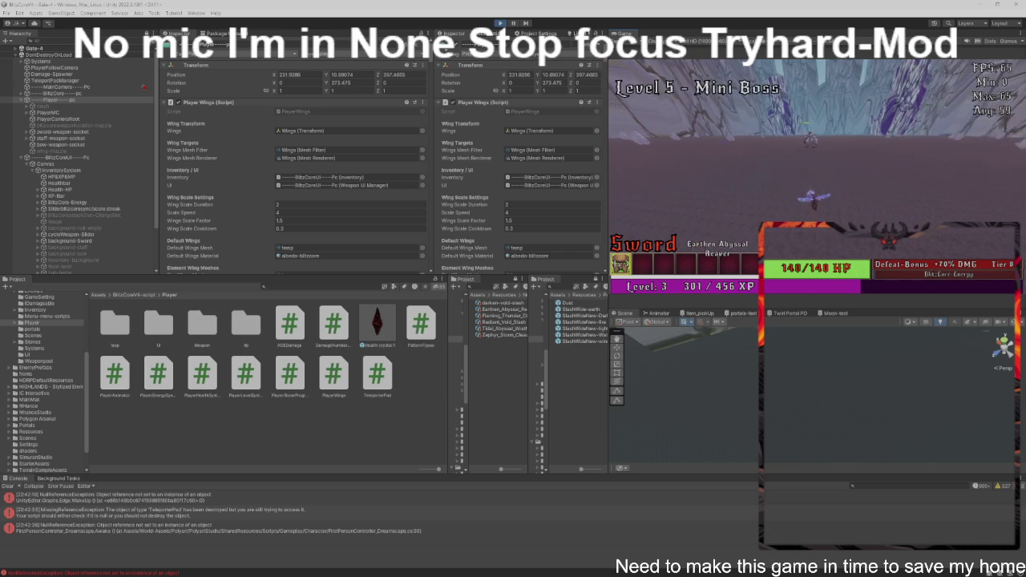
key("w")
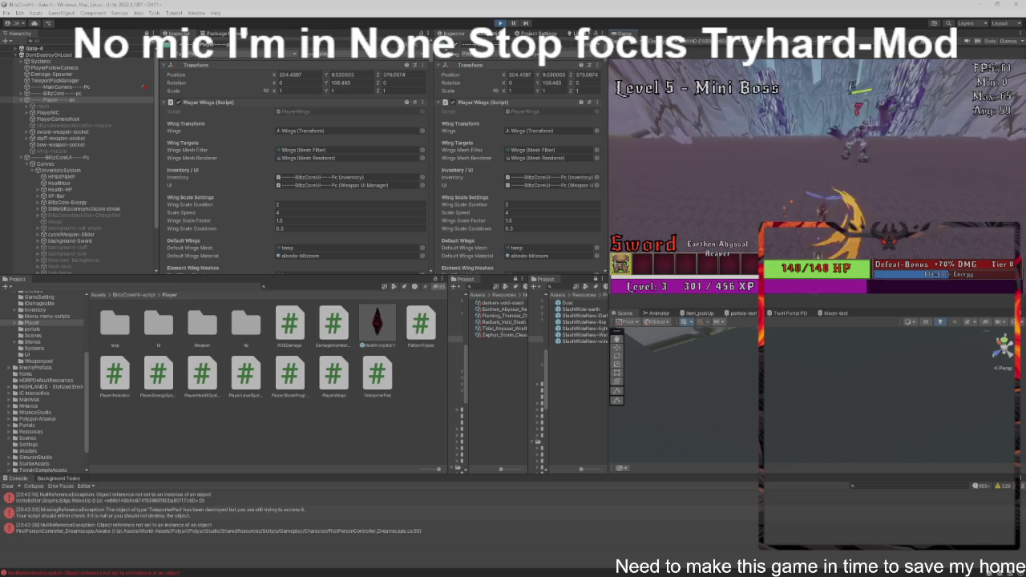
key("w")
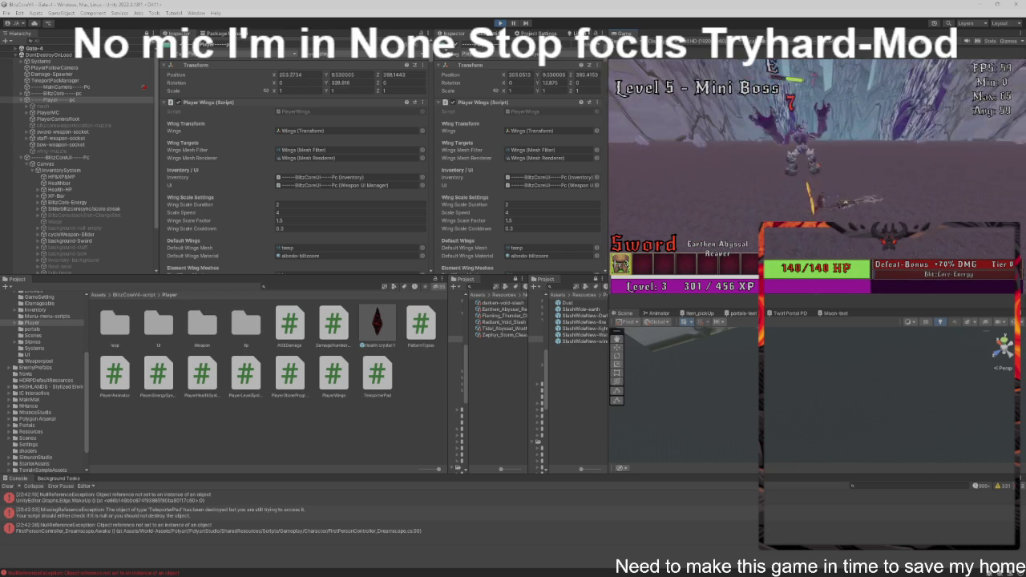
key("w")
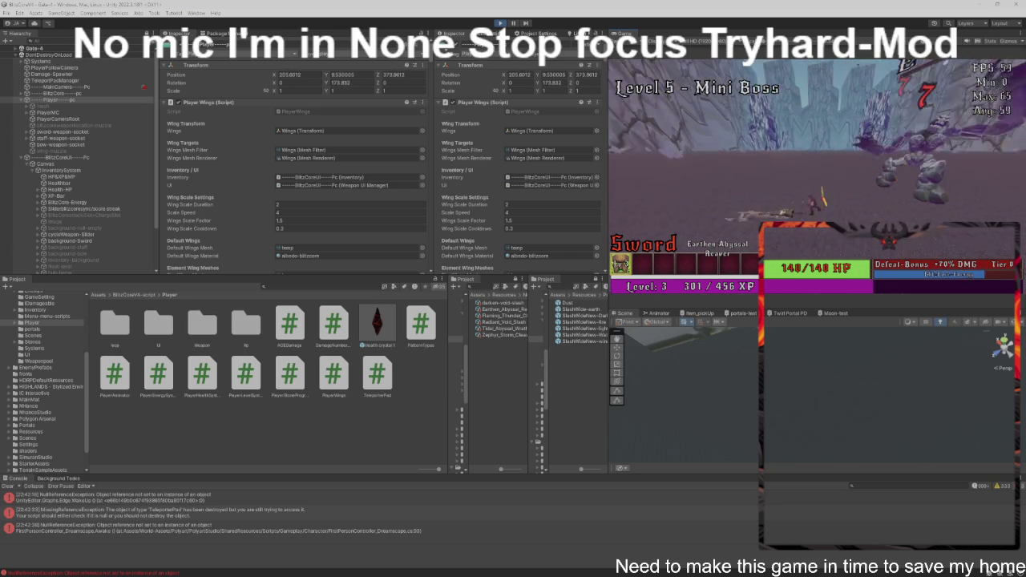
key("w")
key("w")
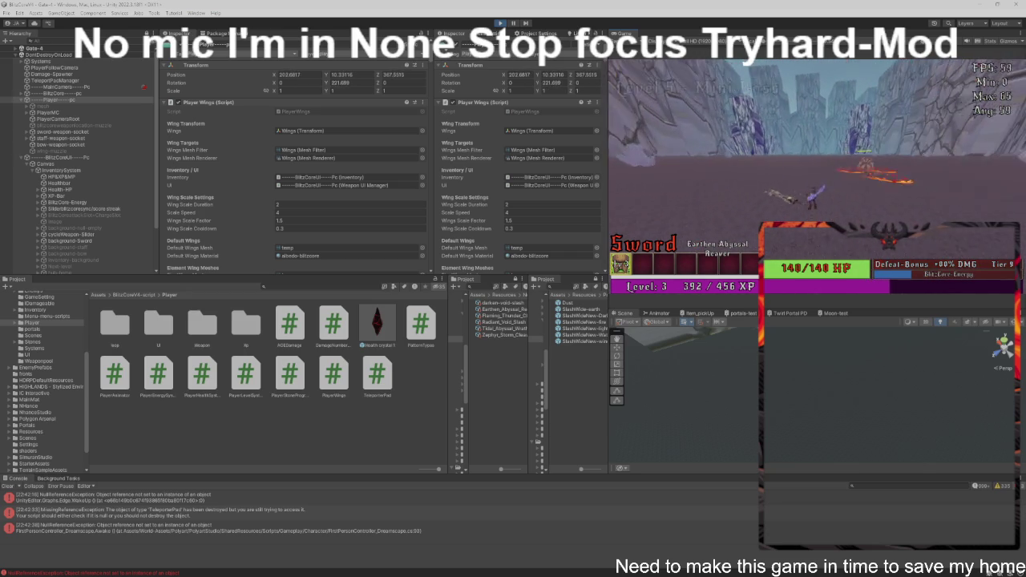
key("w")
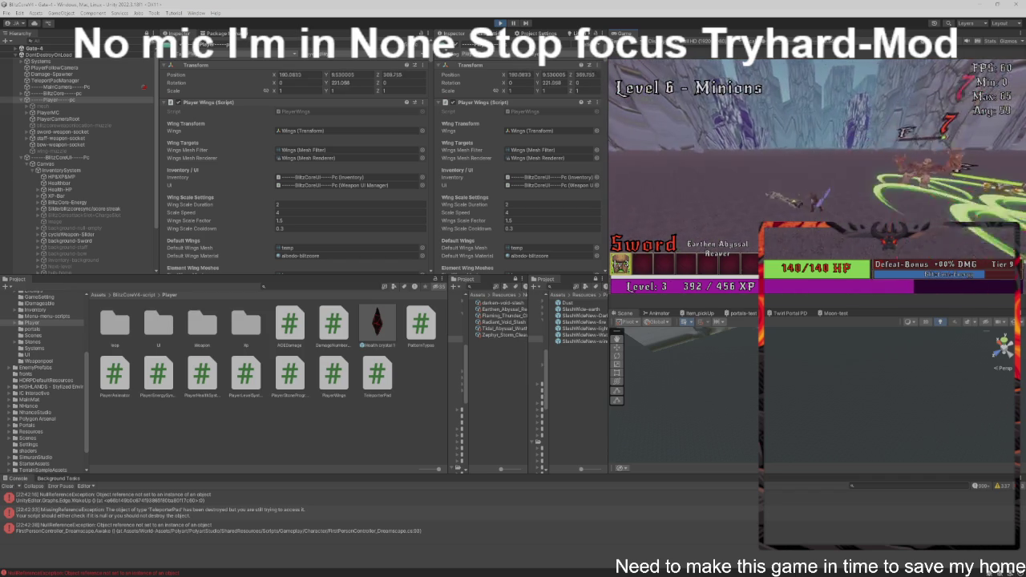
Step: Fight through the Level 6–9 minion waves to reach the Titan Boss at 455/456 XP
key("w")
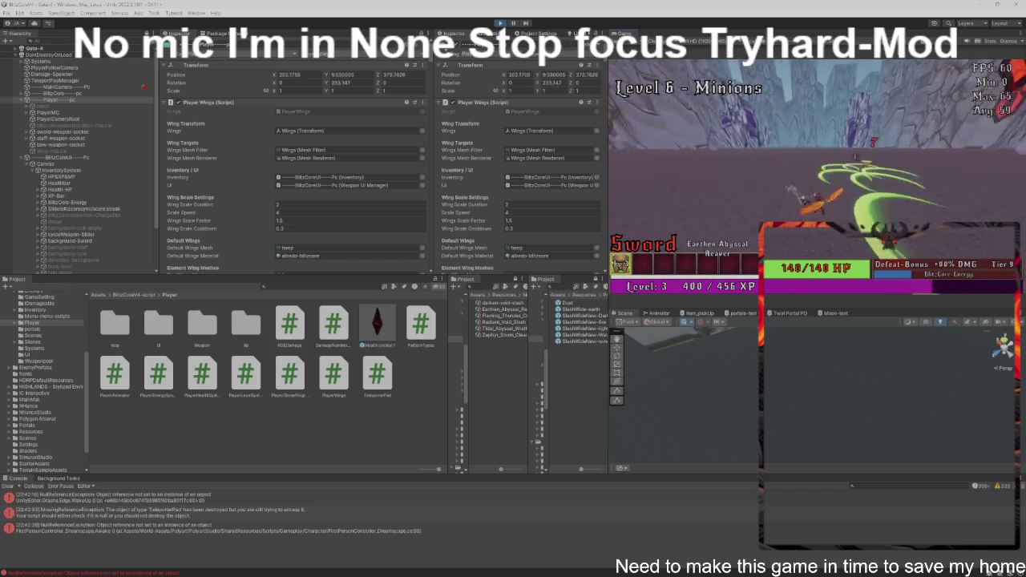
key("w")
key("w")
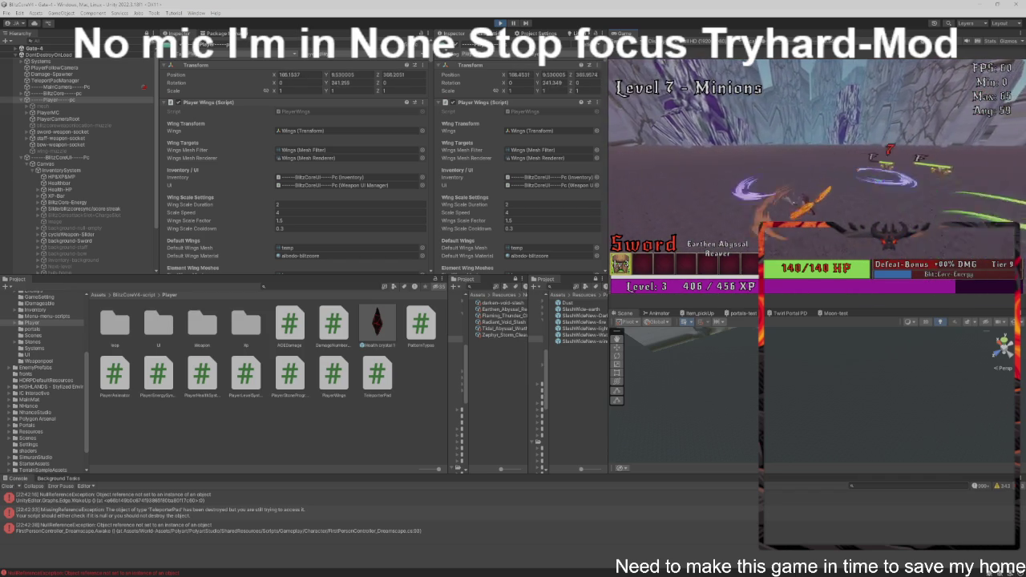
key("w")
key("w")
key("w")
key("w")
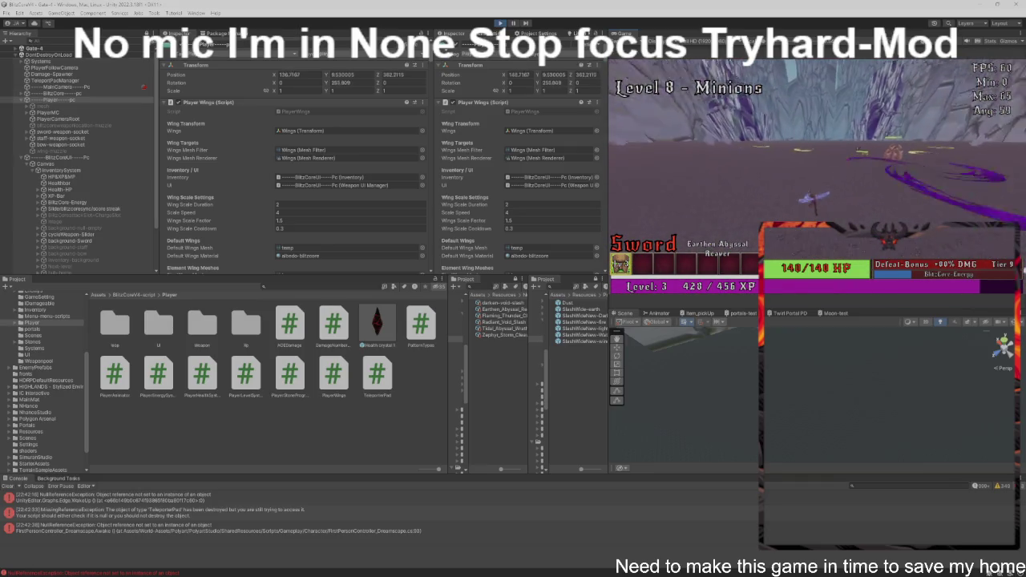
key("w")
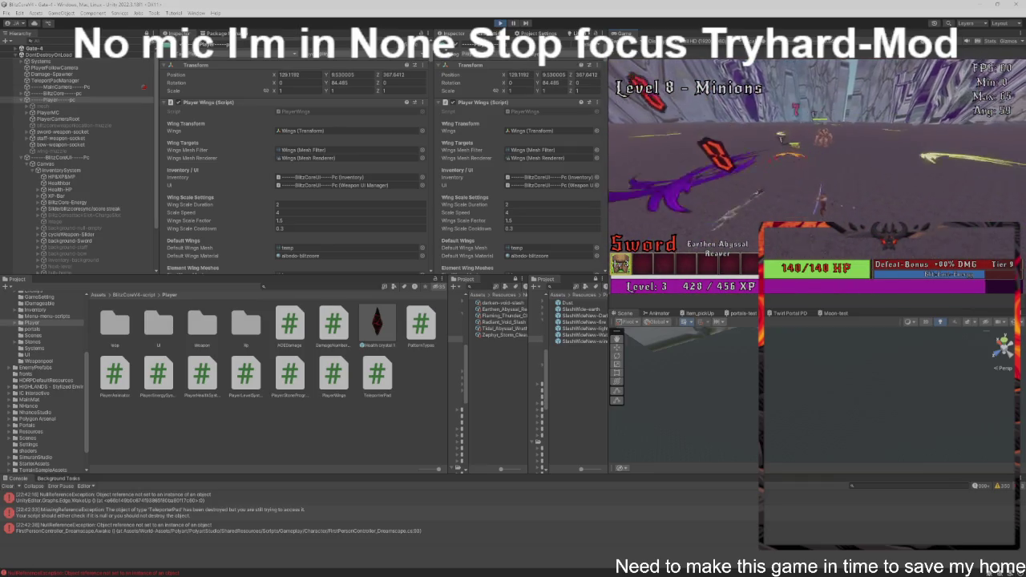
key("w")
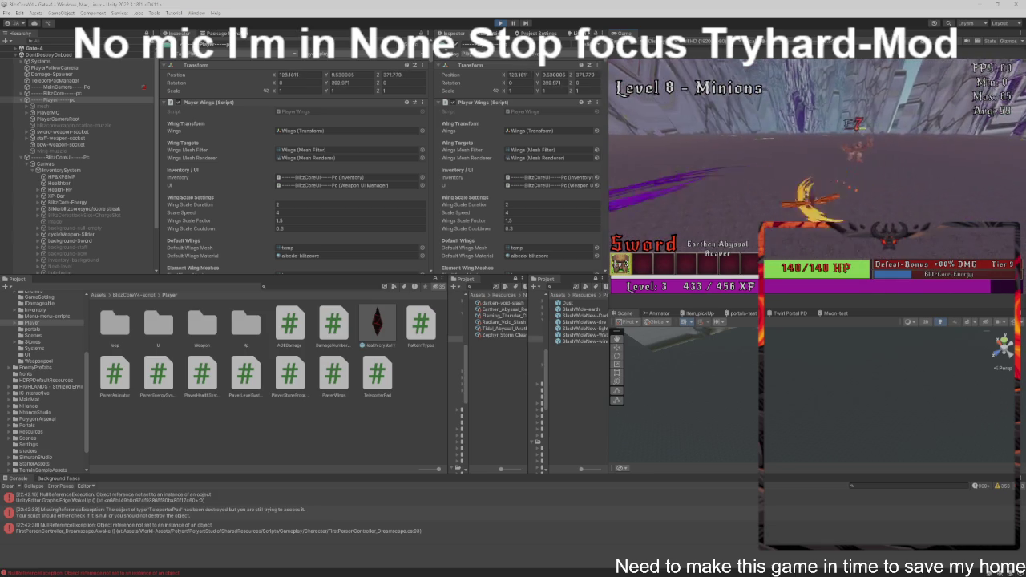
key("w")
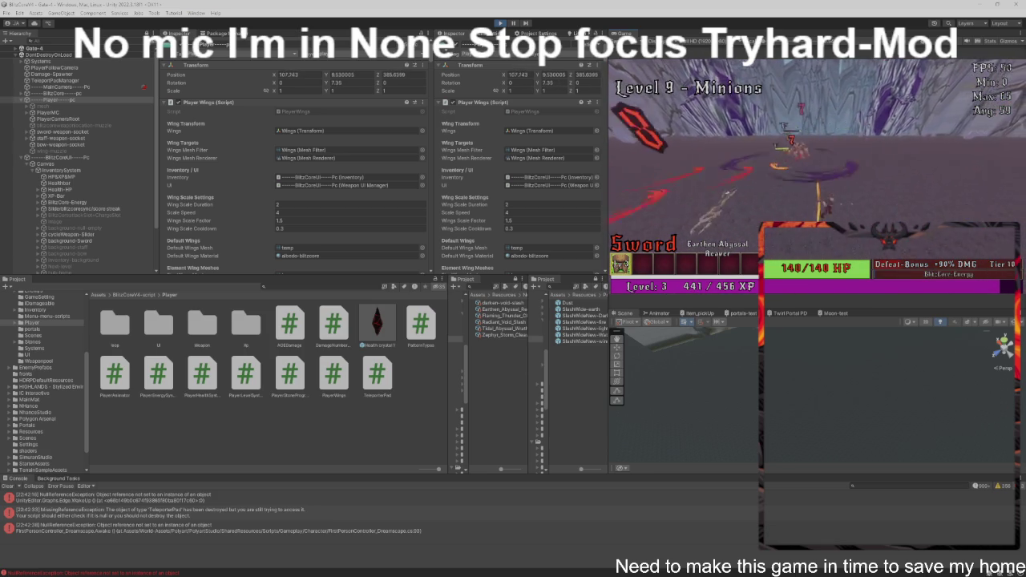
key("w")
key("w")
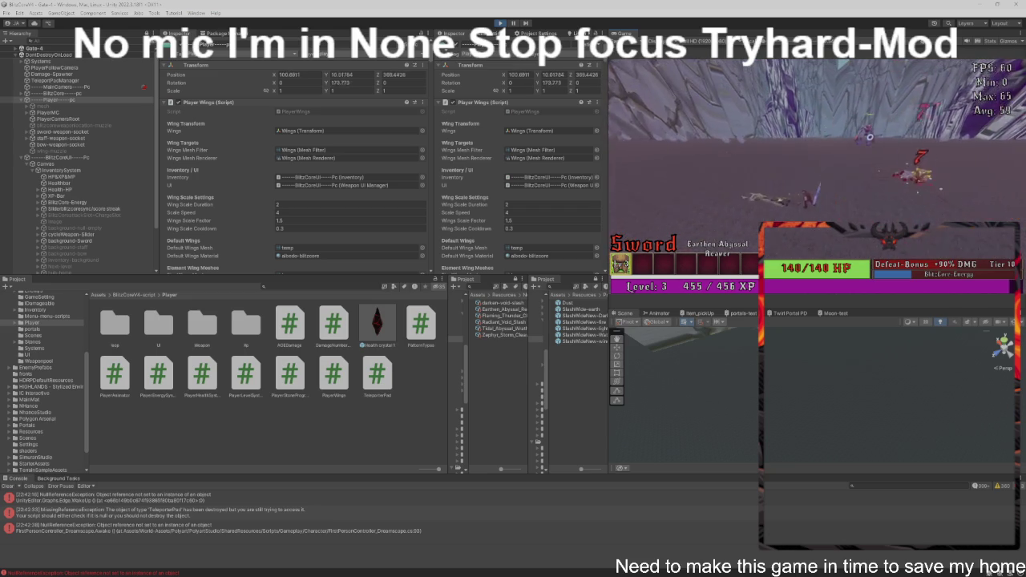
Step: Close in on and defeat the Titan Boss, reaching player level 4 at 160/160 HP
key("w")
key("w")
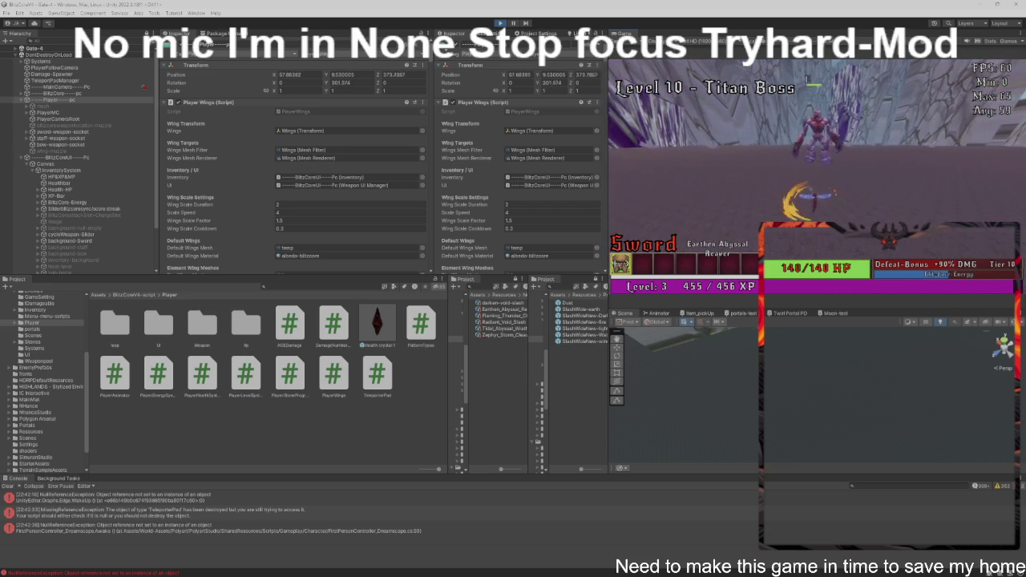
key("w")
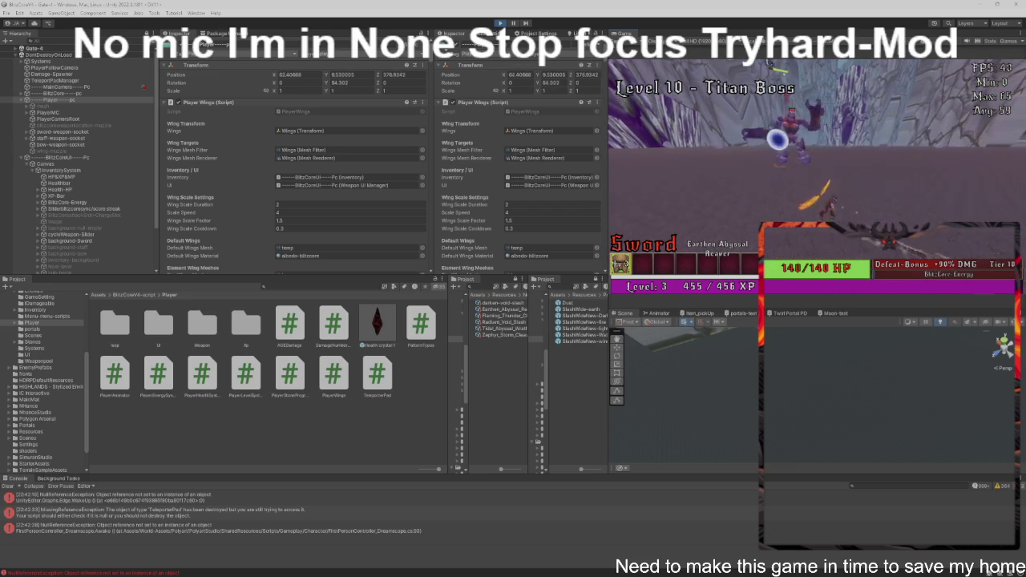
key("w")
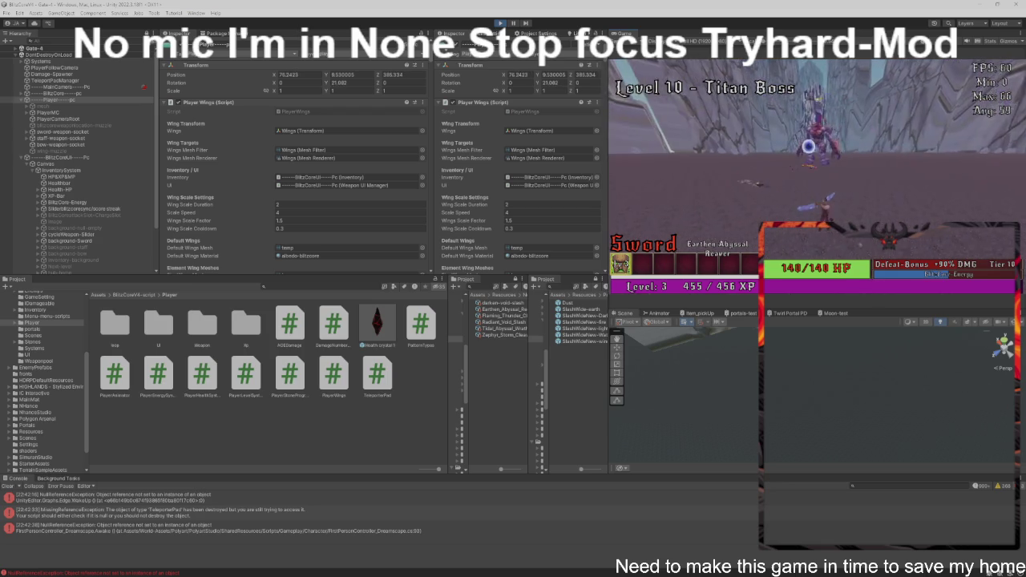
key("w")
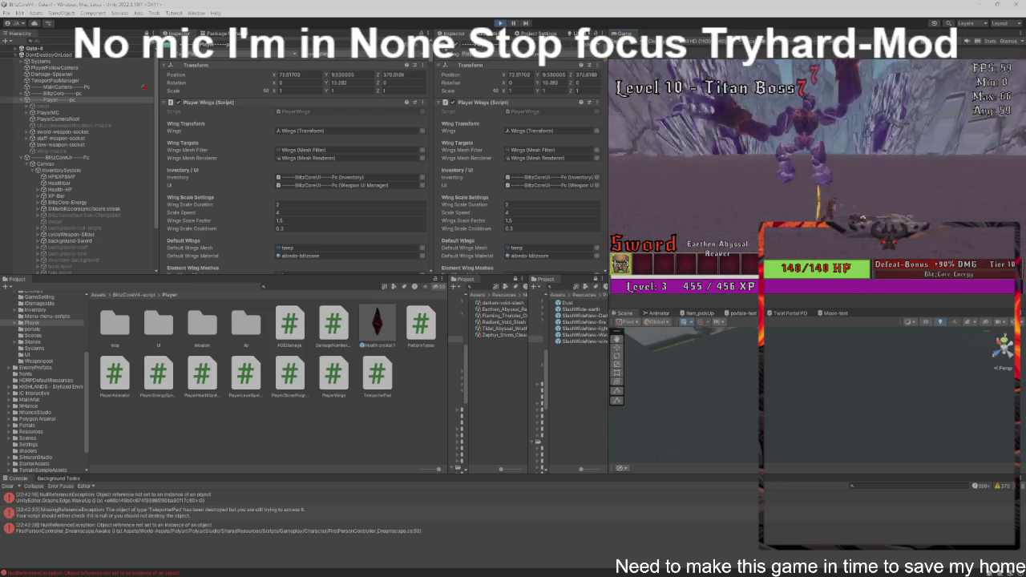
key("w")
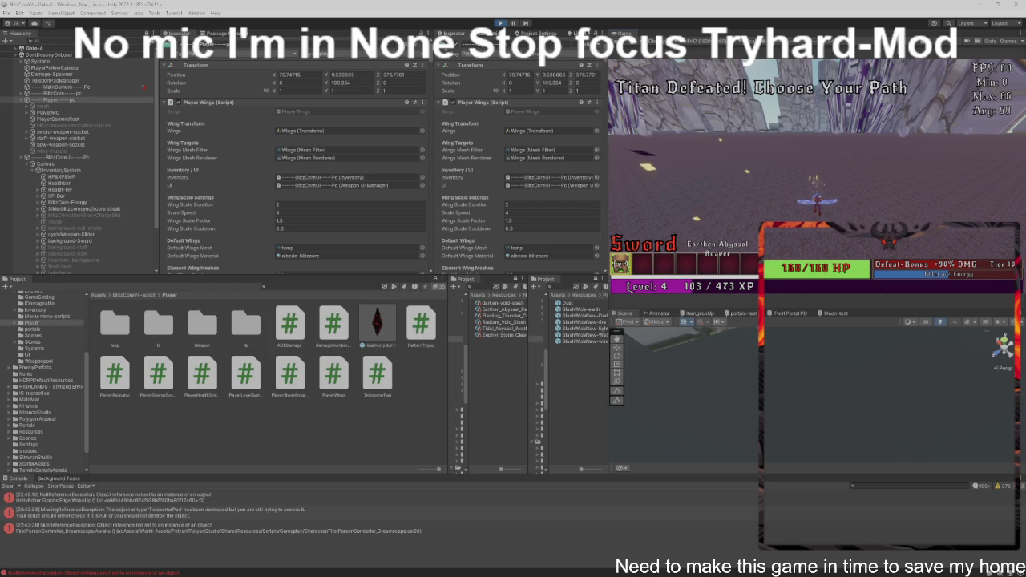
Step: Walk the player into a Choose Your Path portal to travel from Gate-4 to the green Test-Map
key("w")
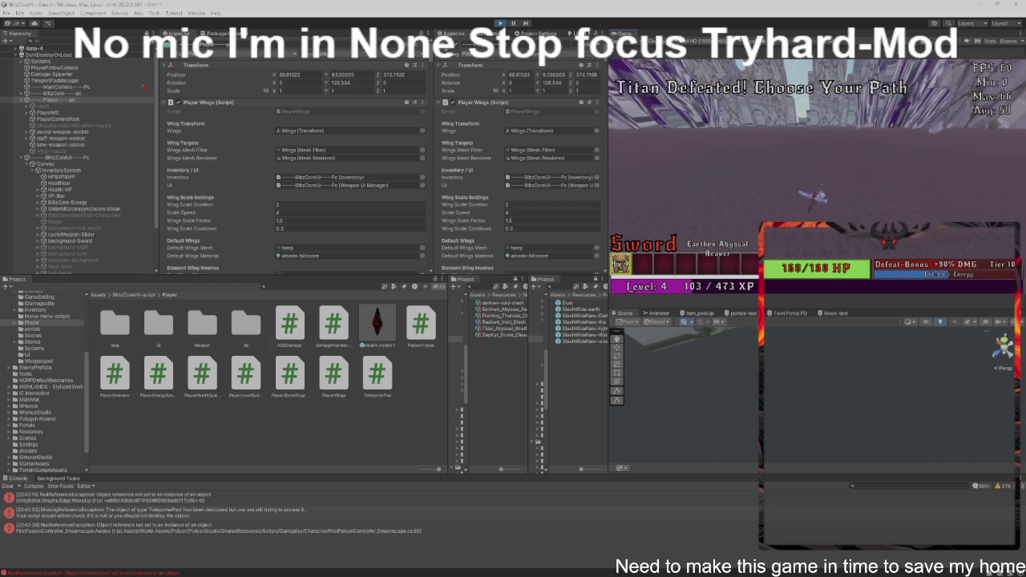
key("w")
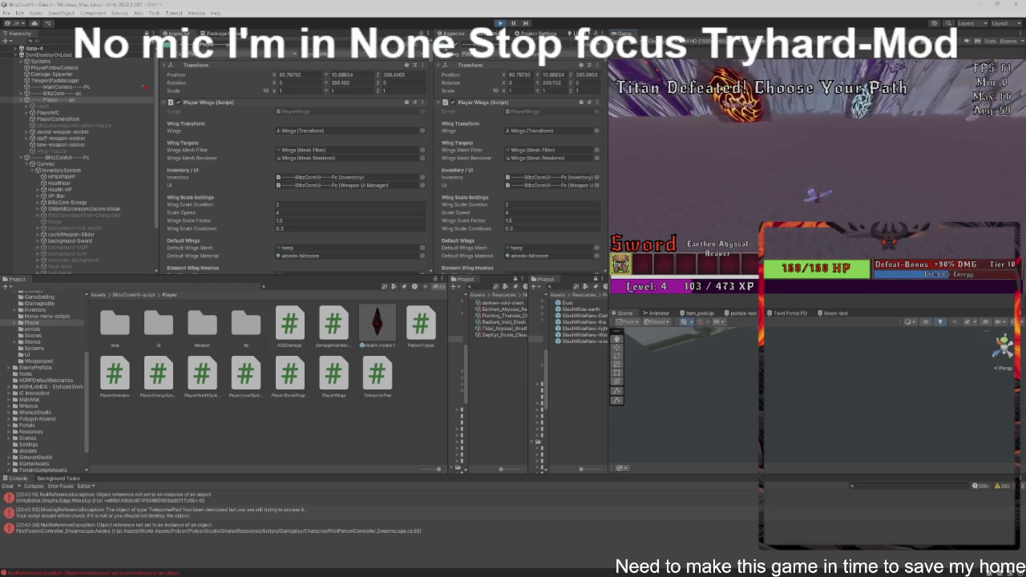
key("w")
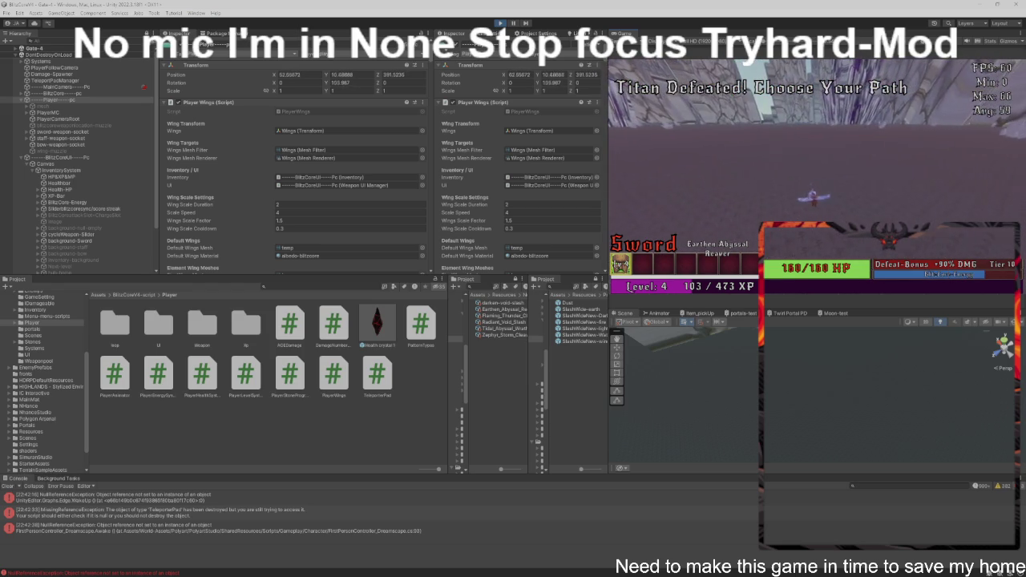
key("w")
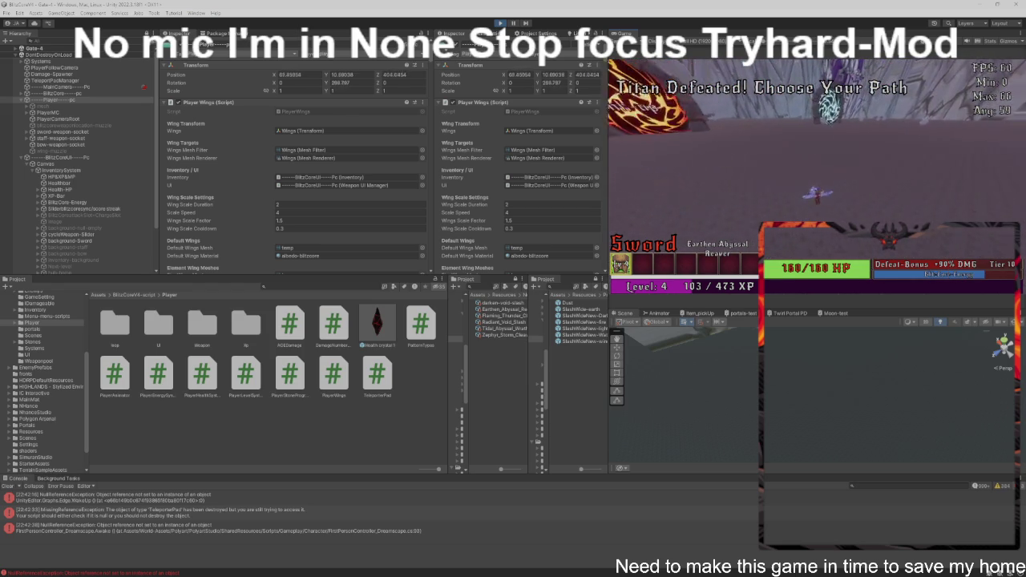
key("w")
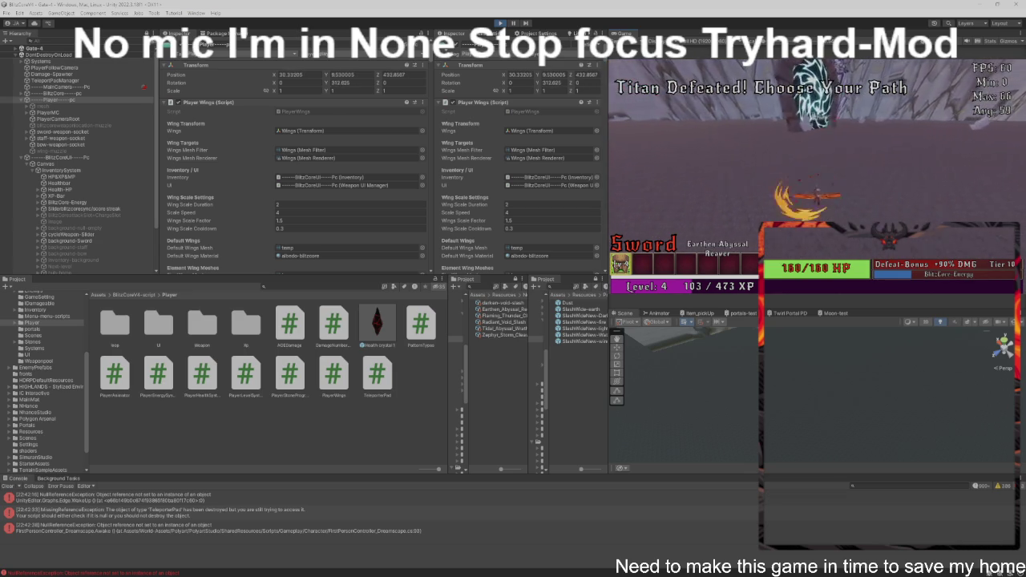
key("w")
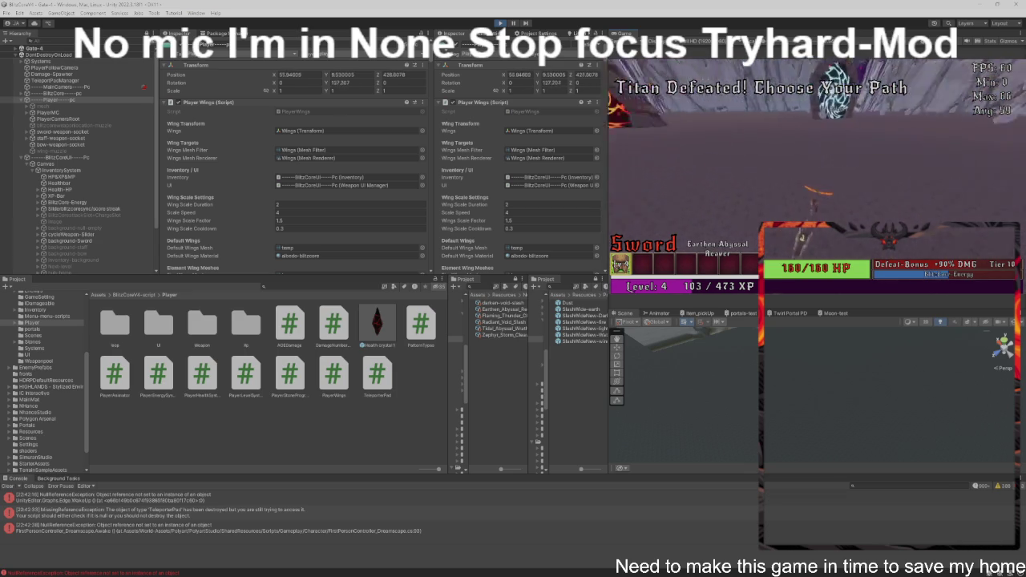
key("w")
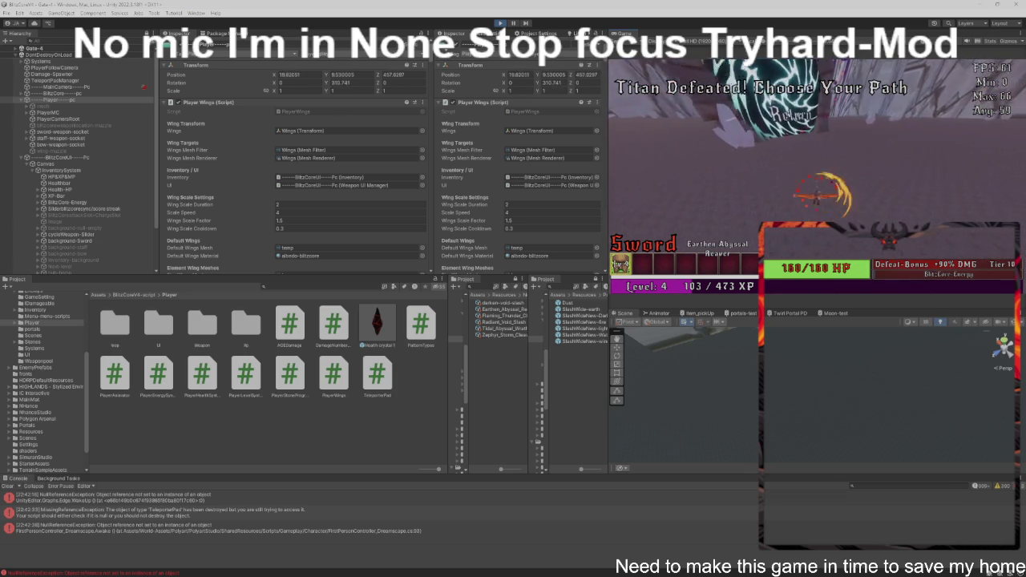
key("w")
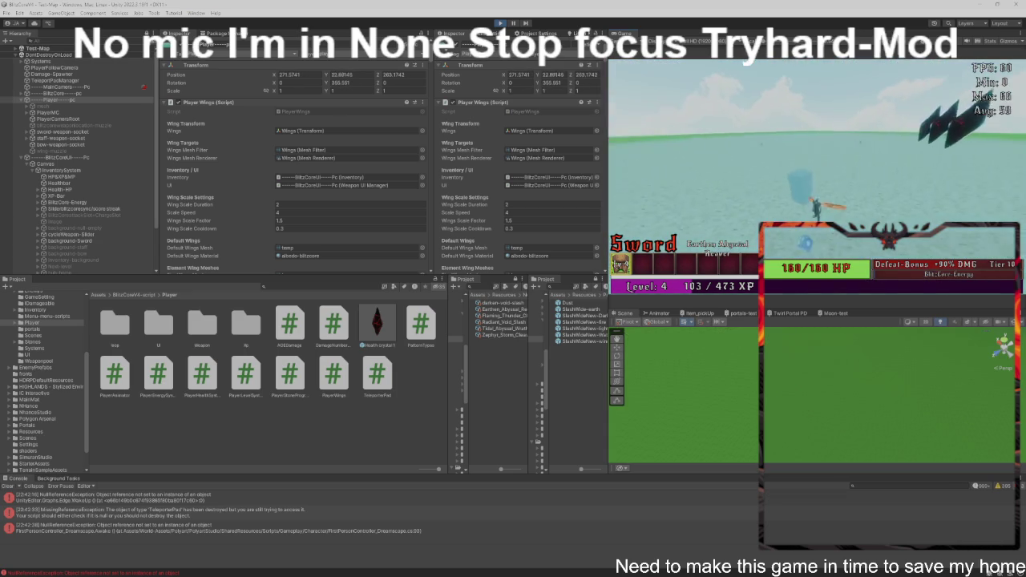
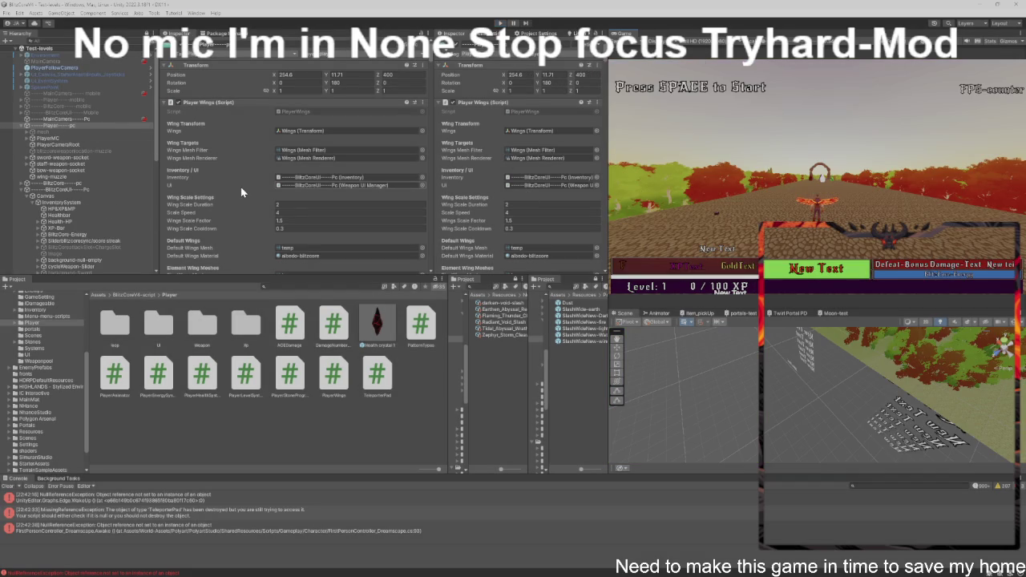
Step: Collapse Player and Canvas in the Hierarchy and select the sword-NexusStone pickup
scroll(241, 187, "down", 10)
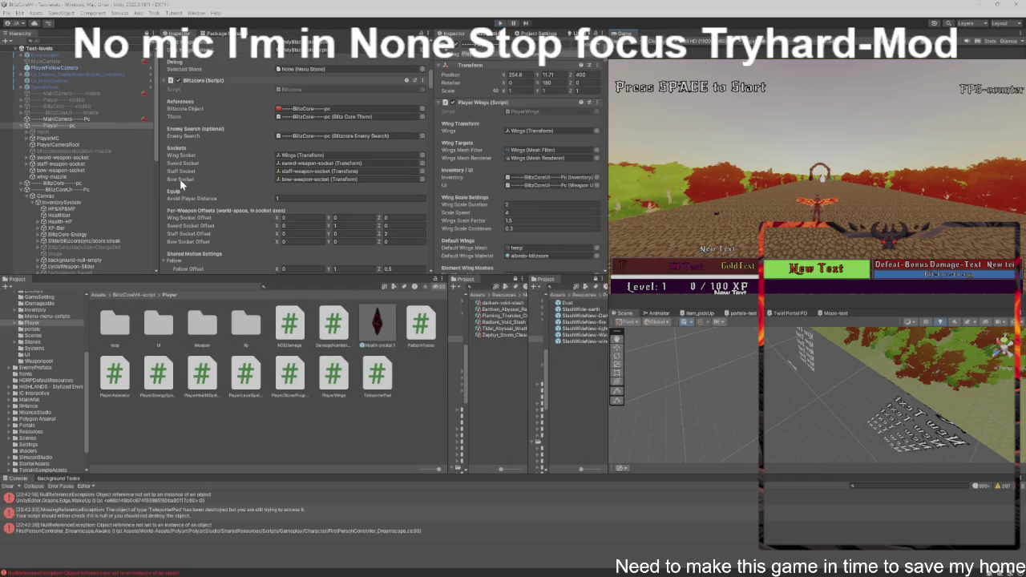
left_click(22, 127)
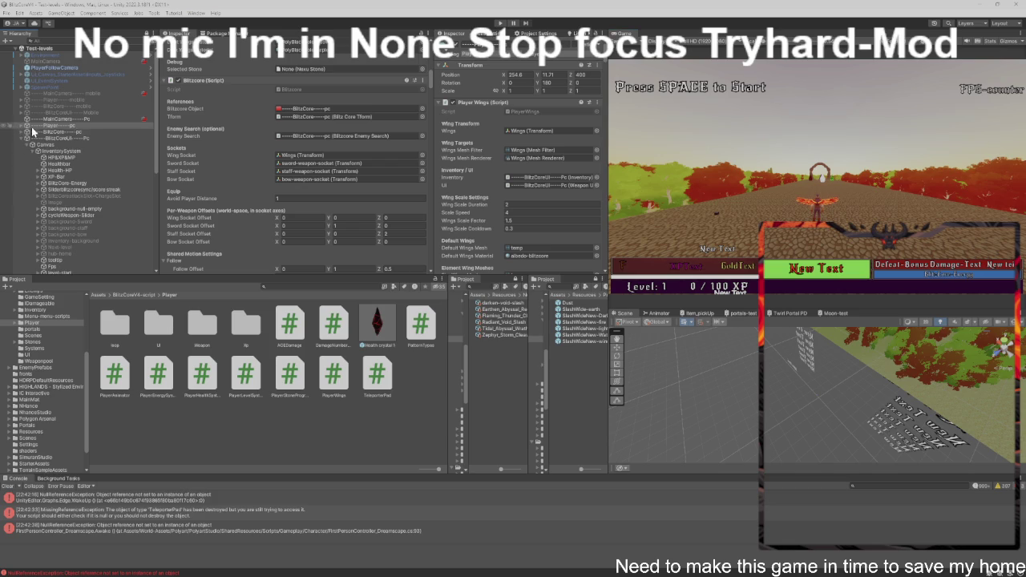
left_click(24, 142)
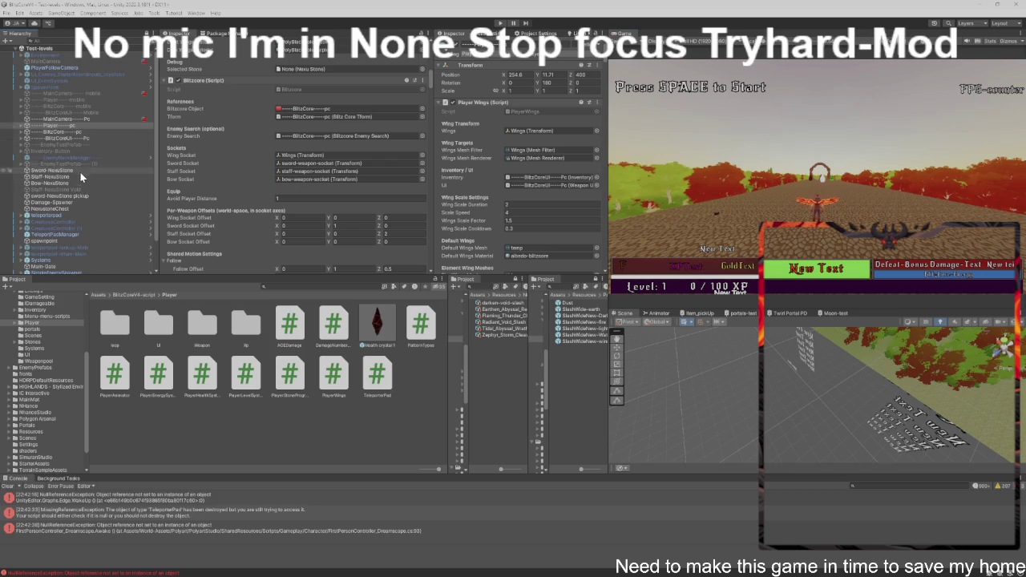
left_click(103, 196)
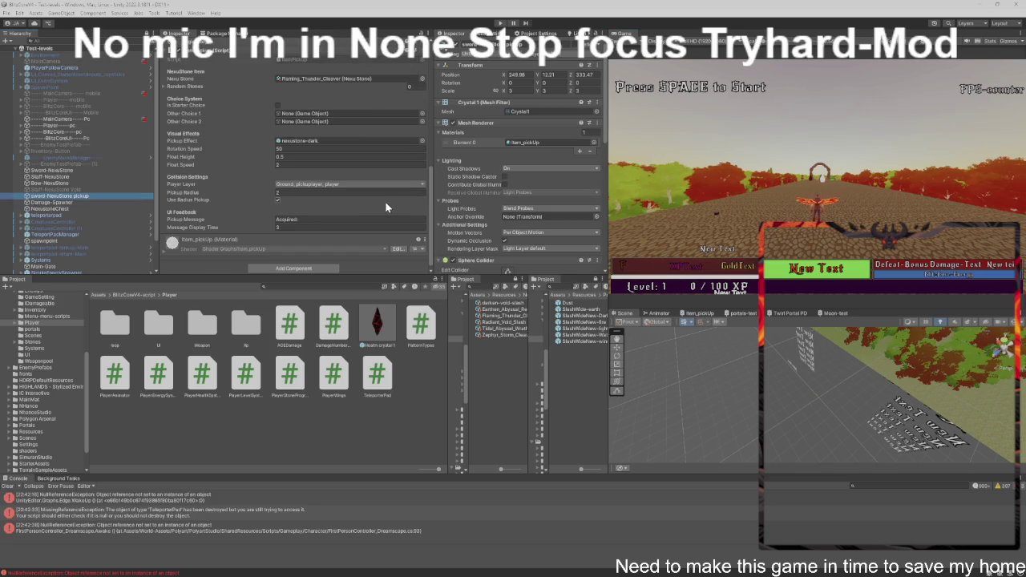
Step: Ping the ItemPickup script in the Inventory folder, then the assigned Flaming_Thunder_Cleaver stone asset
scroll(386, 206, "up", 2)
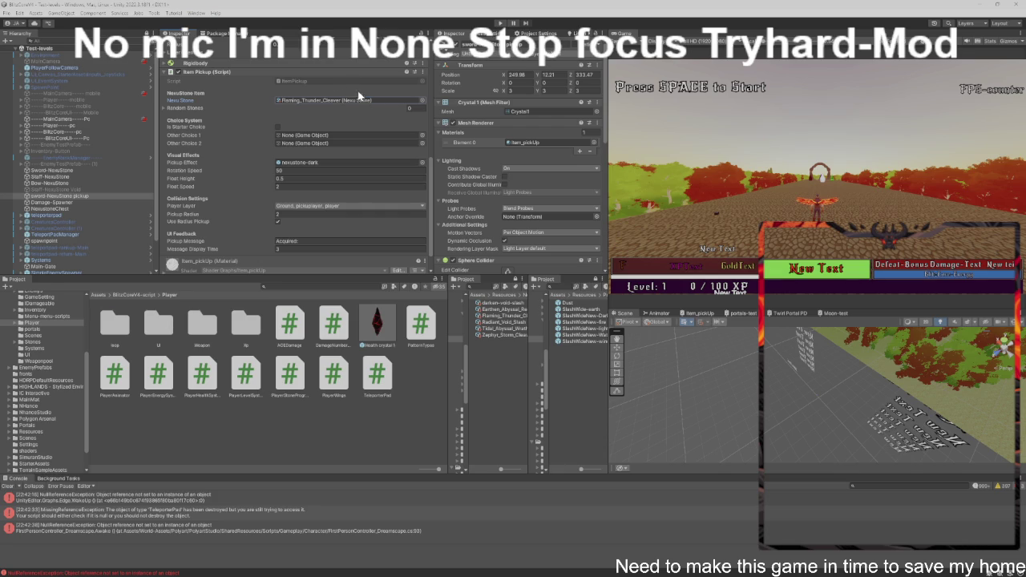
left_click(358, 100)
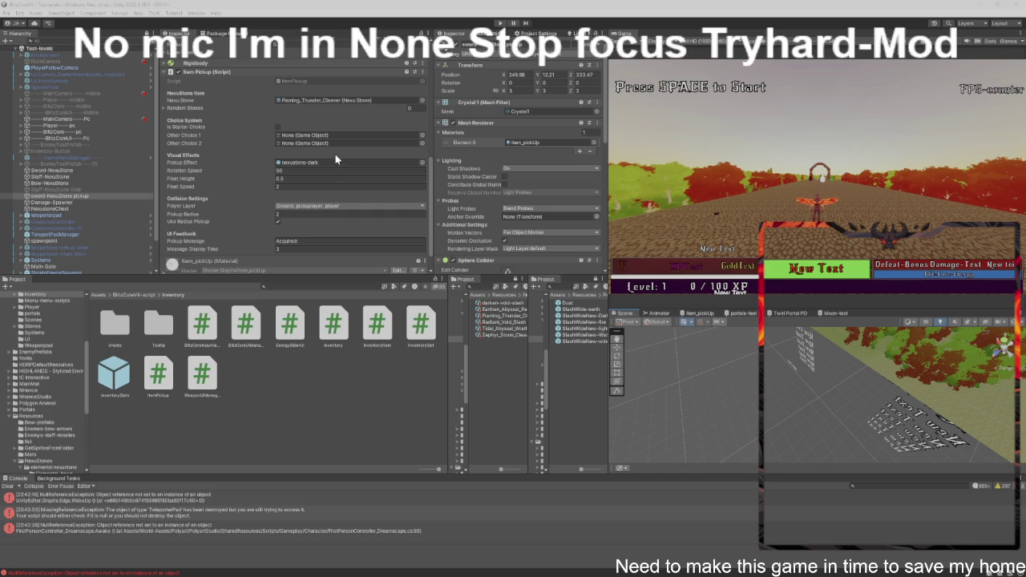
left_click(334, 99)
Step: Show the Flaming_Thunder_Cleaver stone's data: Fire sword unlocking FlameWave, OrbitThenStrike and SpinHelix
left_click(335, 100)
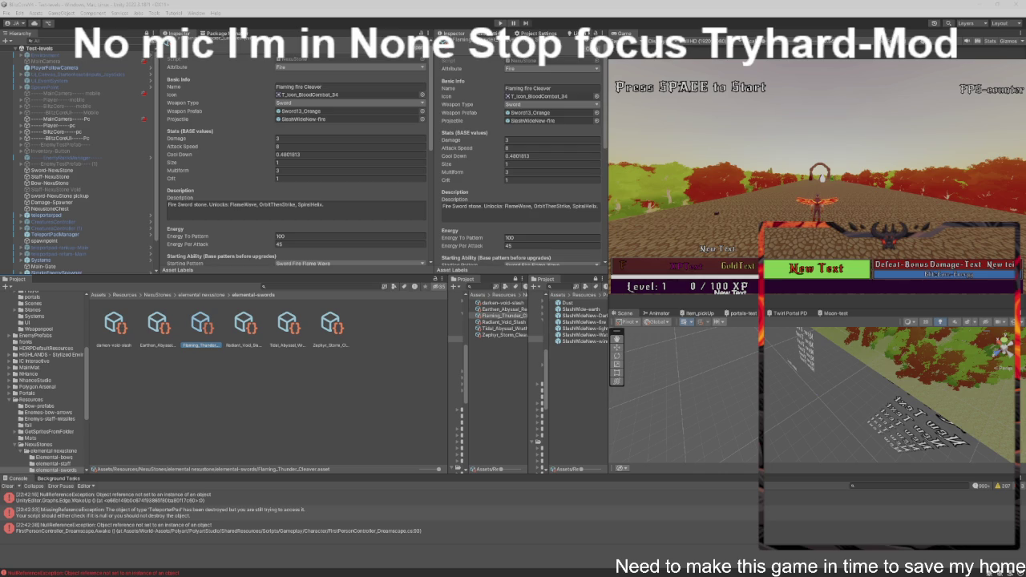
Step: Review the Flaming_Thunder_Cleaver stone's Fire stats and description in the Inspector
mouse_move(449, 573)
Step: Open NexuStone.cs from the Stones folder in VS Code, then minimize VS Code back to Unity
mouse_move(174, 569)
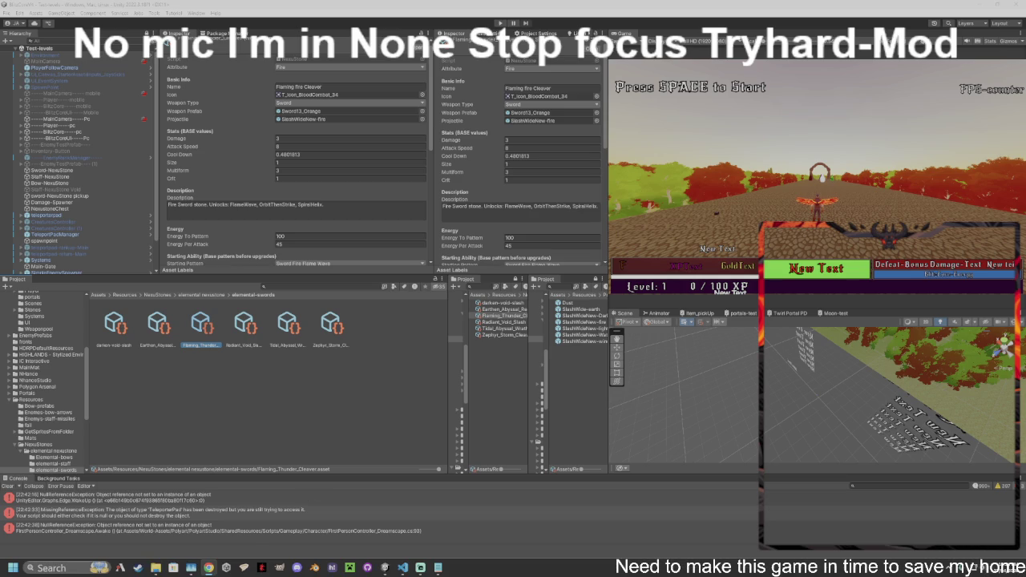
left_click(403, 568)
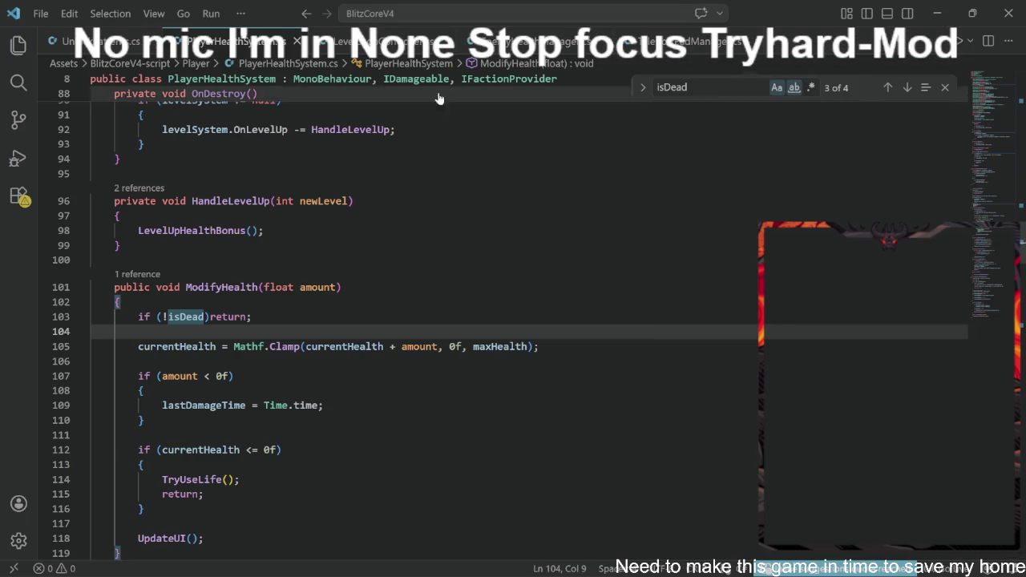
left_click(939, 13)
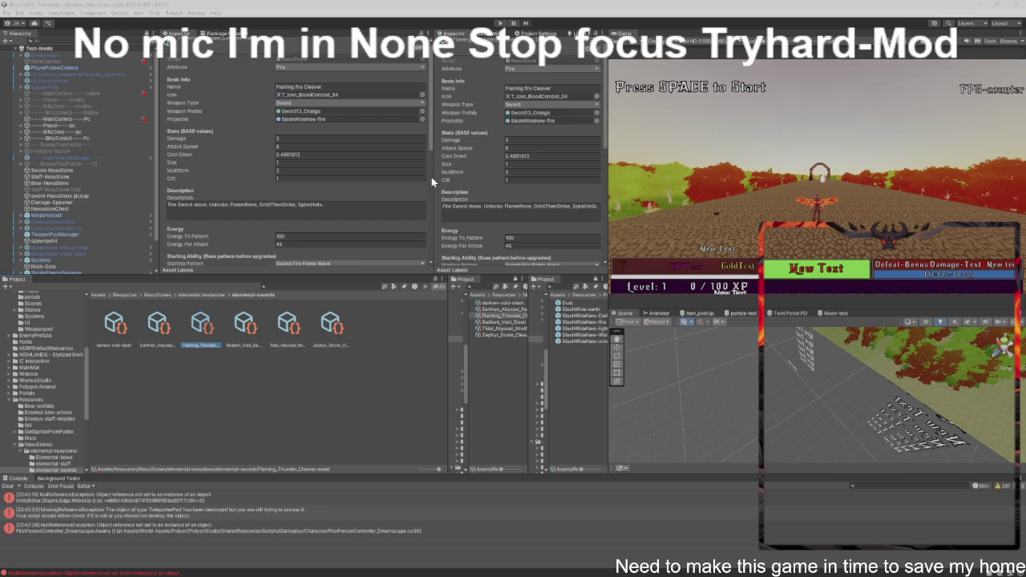
left_click(370, 60)
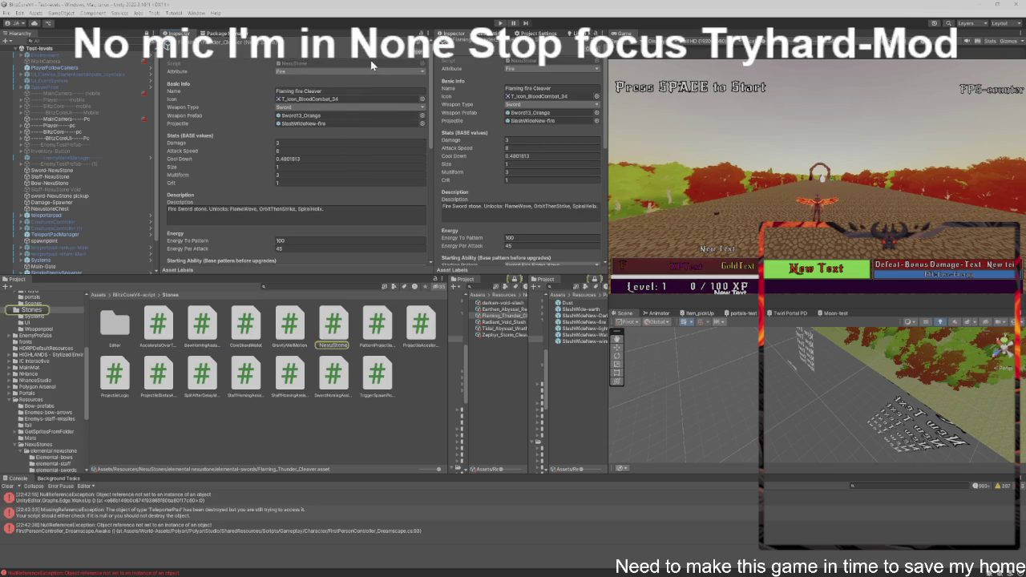
double_click(371, 60)
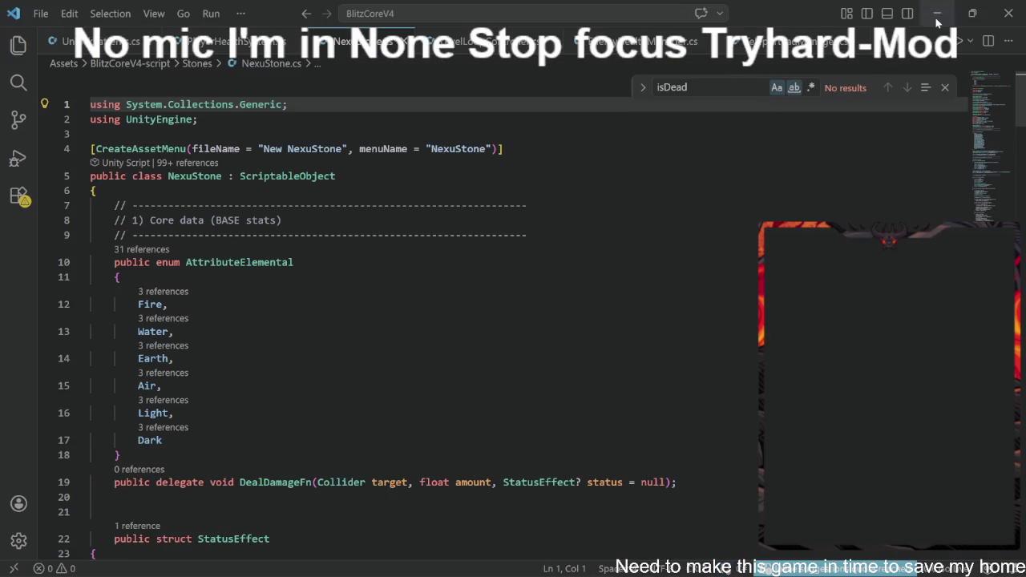
left_click(938, 11)
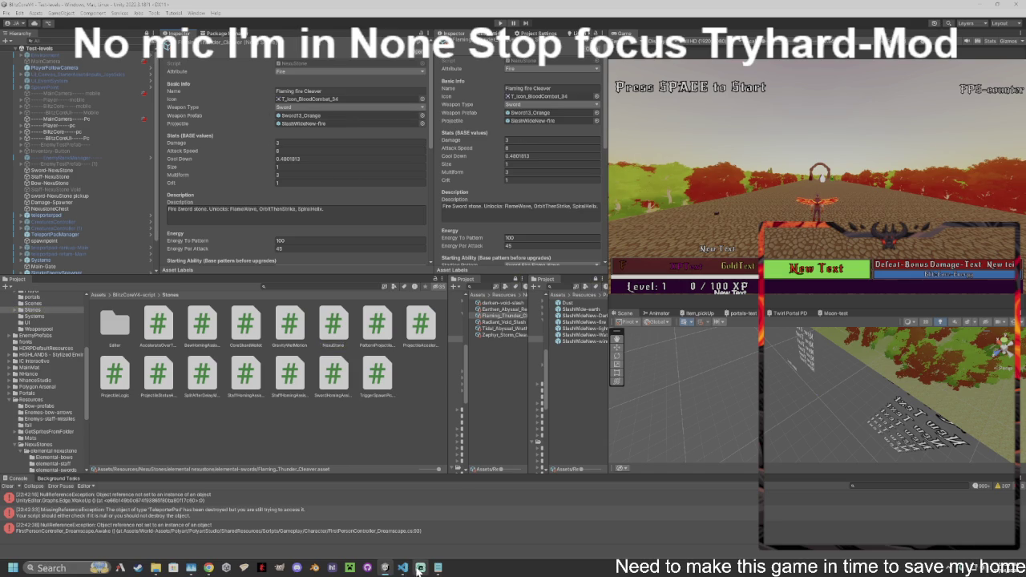
left_click(405, 568)
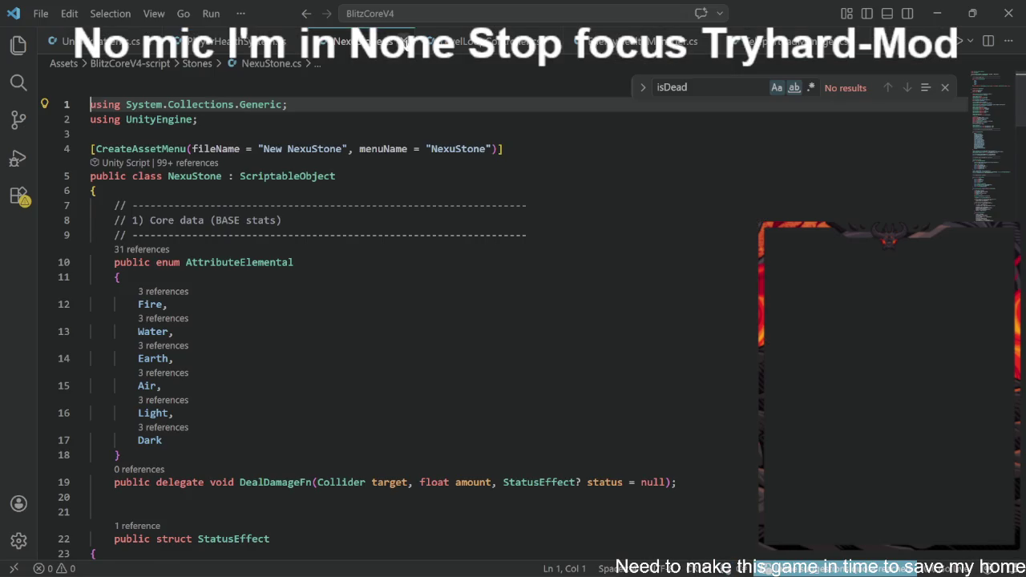
left_click(936, 12)
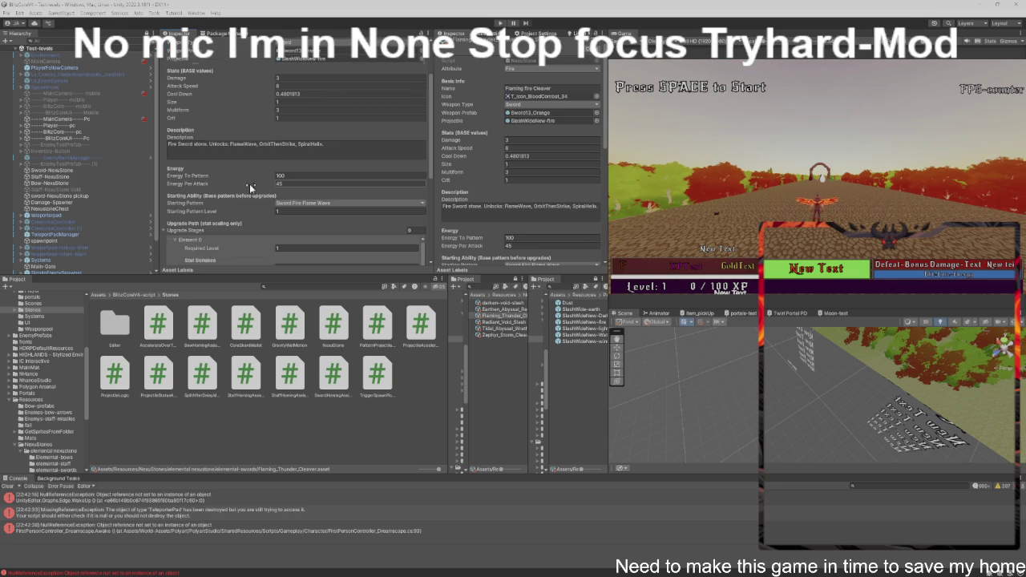
Step: Inspect the Bow-NexusStone, Staff-NexusStone and sword-NexusStone objects in turn
left_click(72, 183)
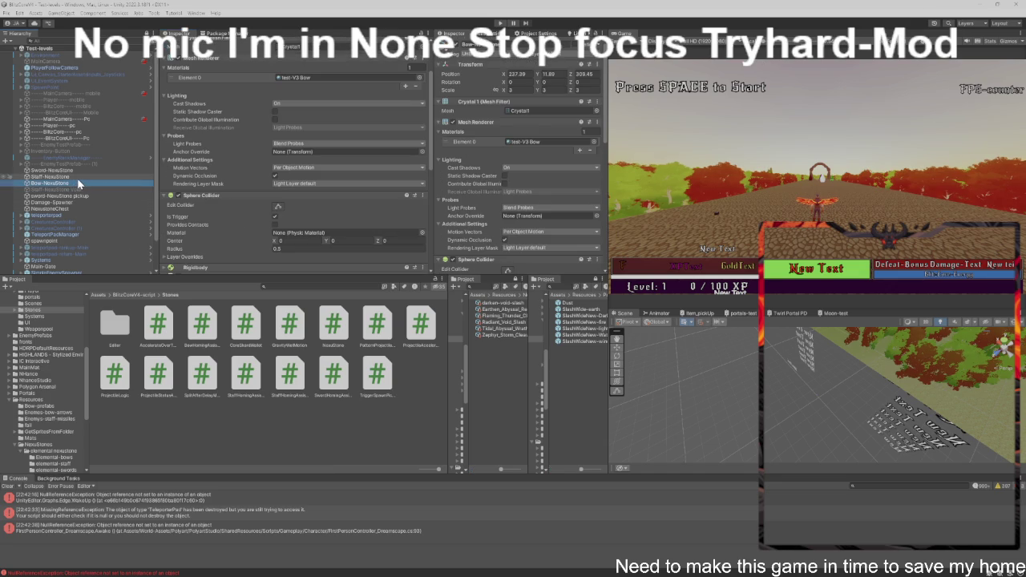
left_click(77, 178)
scroll(310, 195, "down", 5)
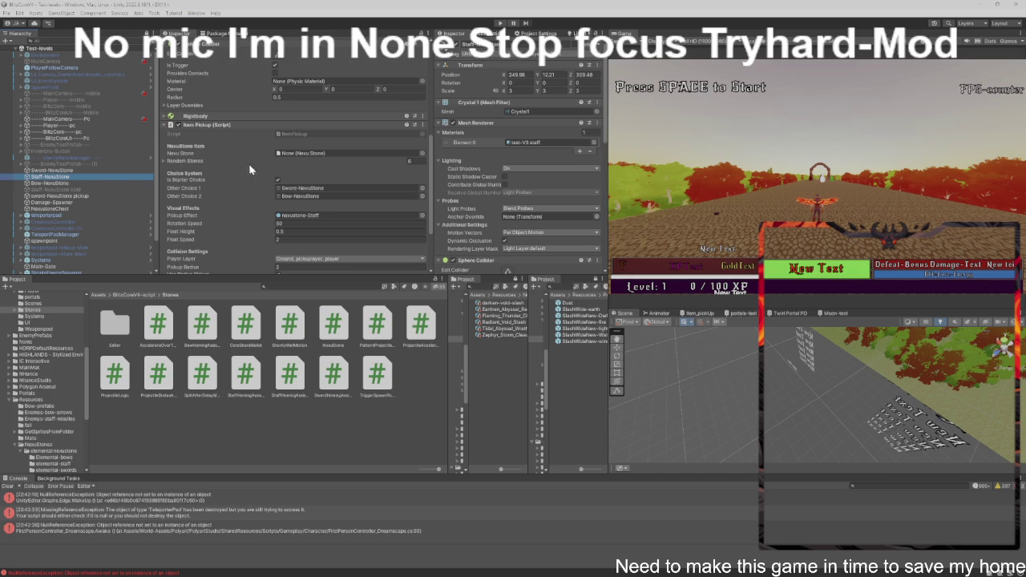
left_click(75, 197)
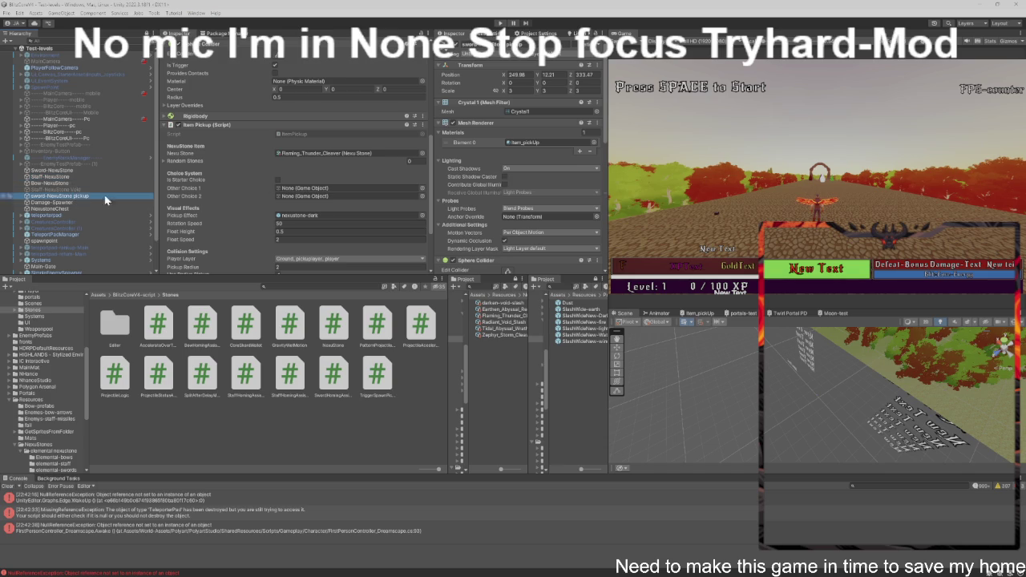
Step: Ping the Flaming_Thunder_Cleaver stone, its SlashWideNew-fire projectile and its Sword13_Orange weapon prefab
left_click(293, 155)
left_click(208, 323)
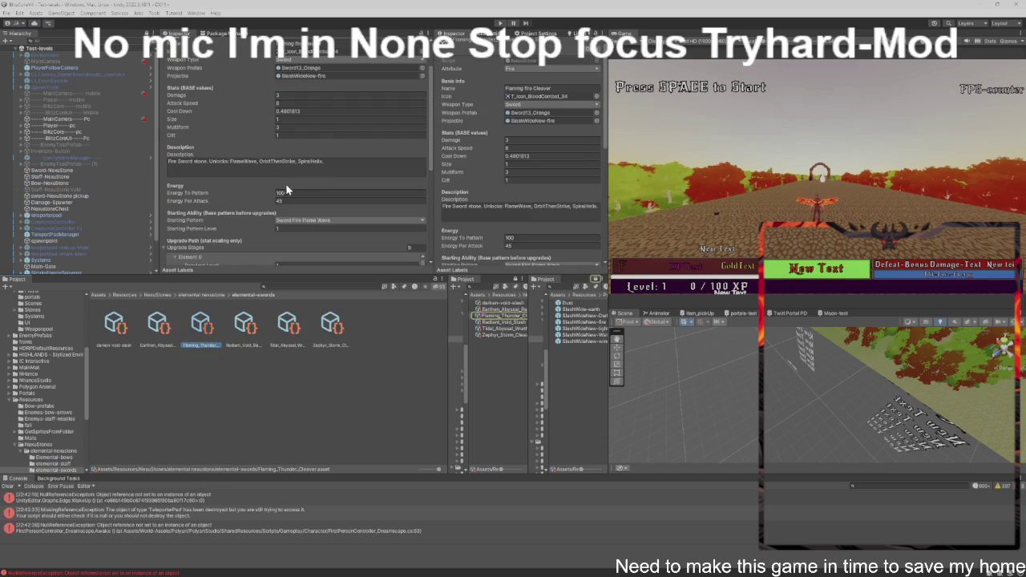
scroll(297, 172, "up", 3)
left_click(342, 121)
left_click(343, 113)
left_click(347, 112)
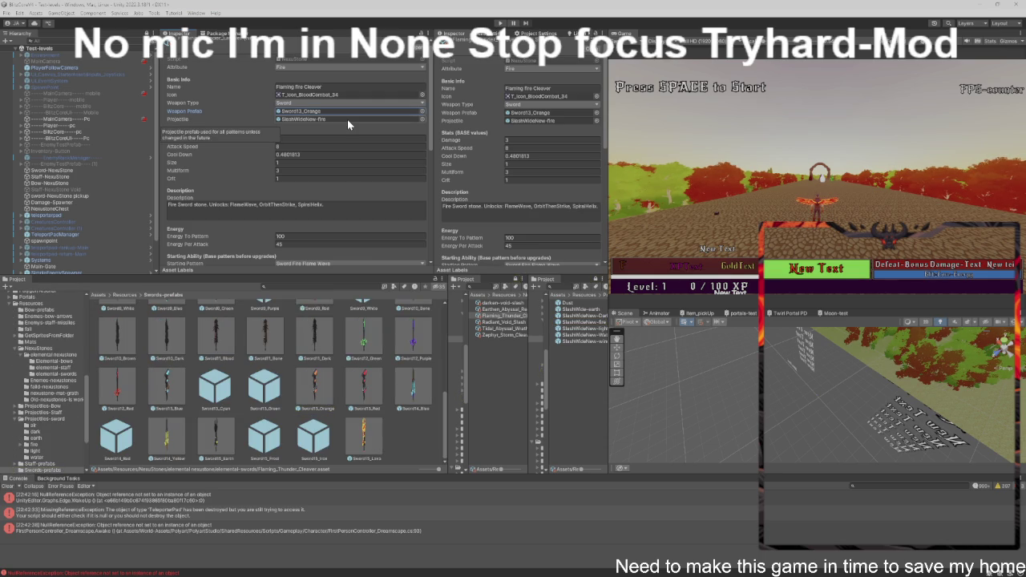
left_click(347, 119)
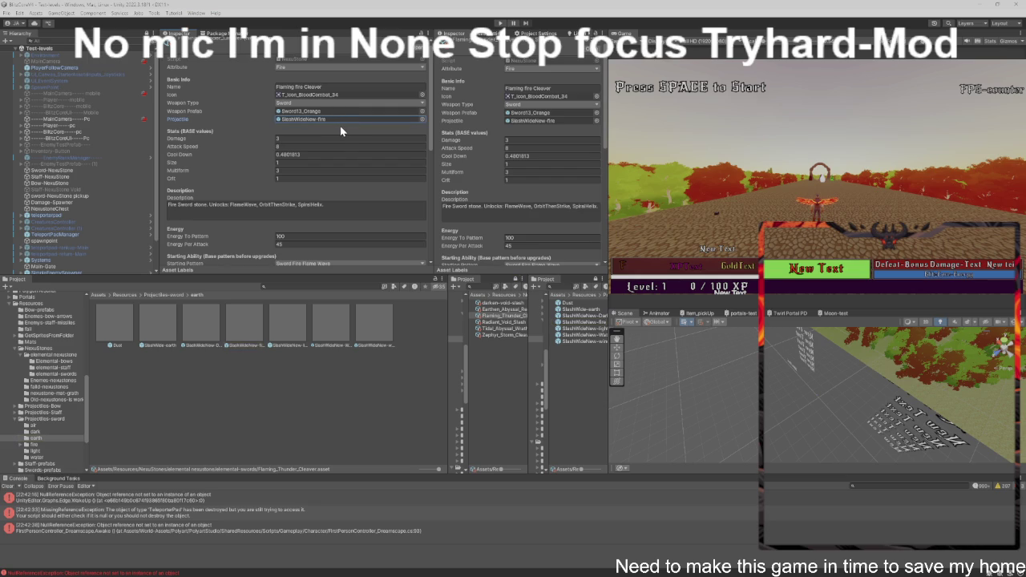
Step: Scroll through the Flaming Fire Cleaver stone's stats and upgrade stages in the Inspector
scroll(340, 126, "down", 4)
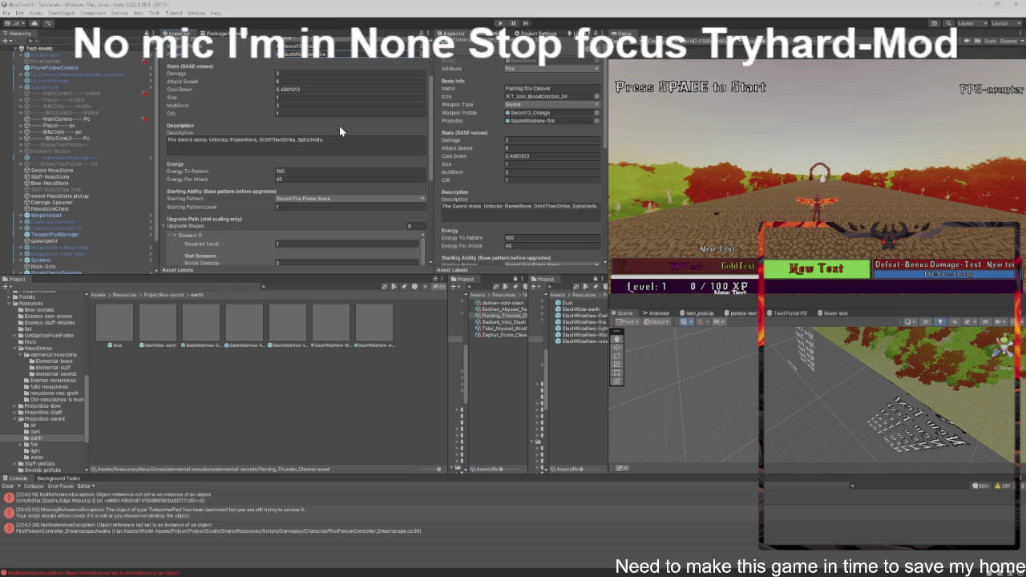
scroll(343, 140, "down", 1)
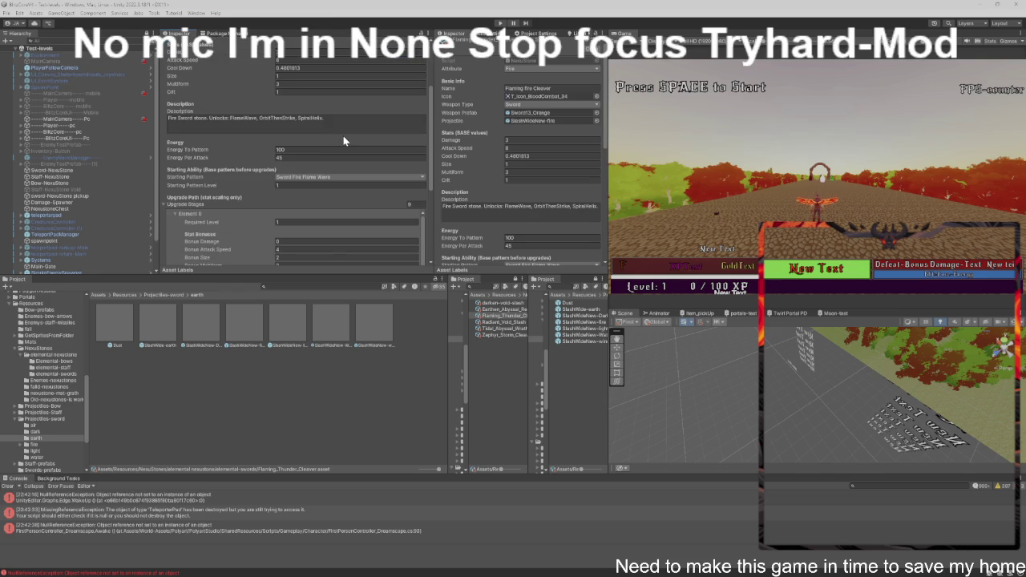
scroll(343, 140, "down", 2)
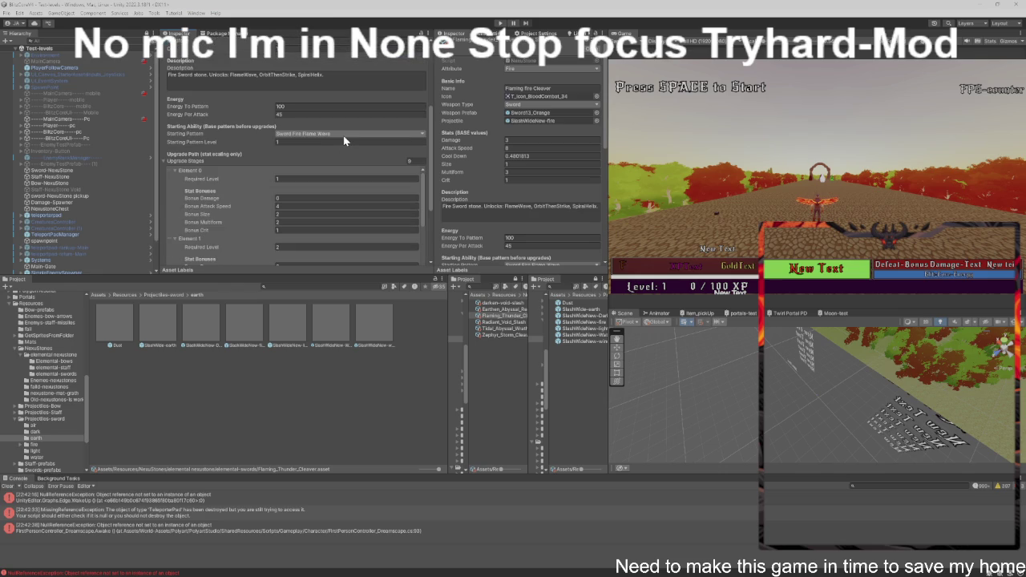
scroll(343, 140, "down", 5)
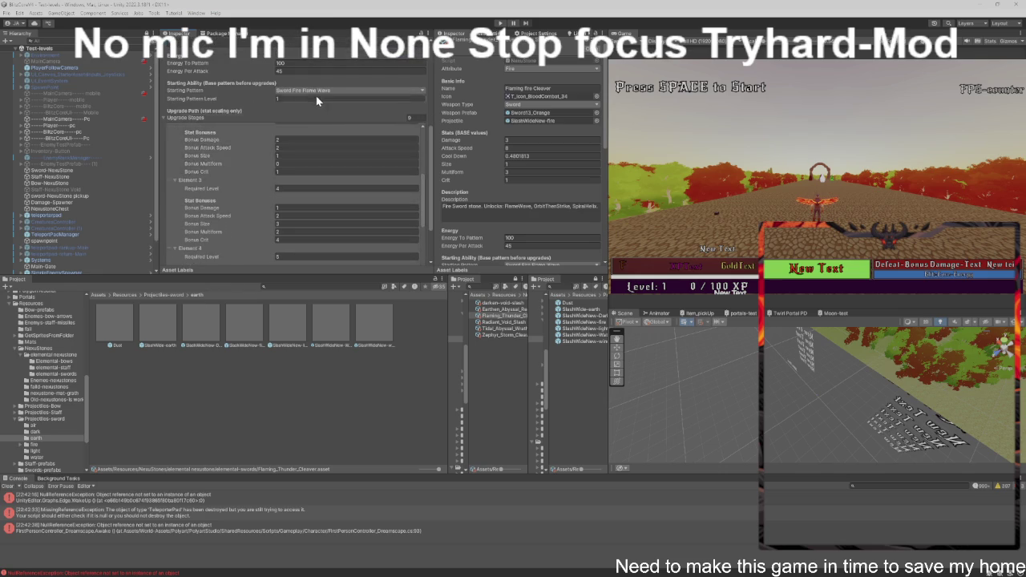
scroll(316, 100, "down", 5)
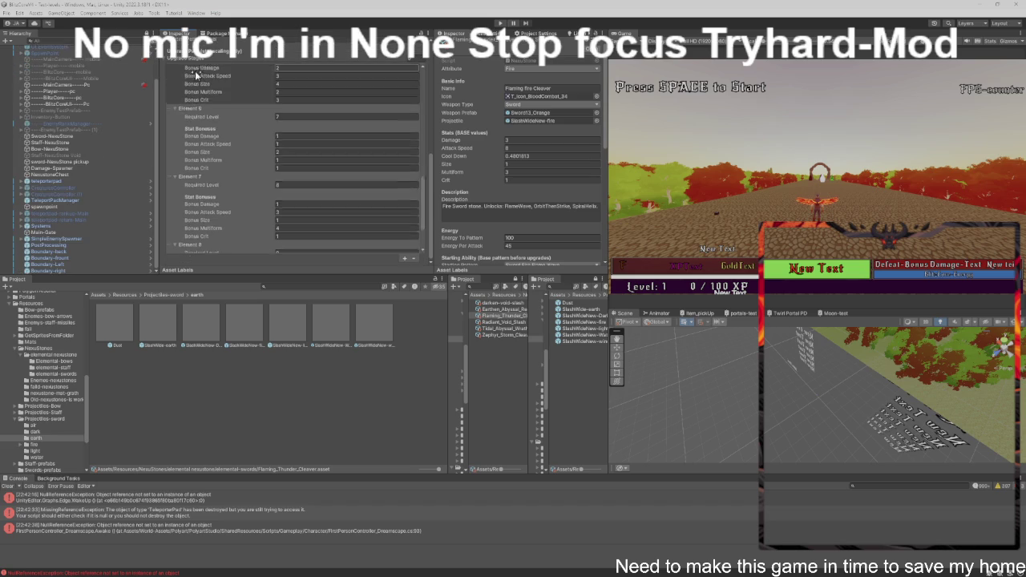
scroll(188, 73, "down", 2)
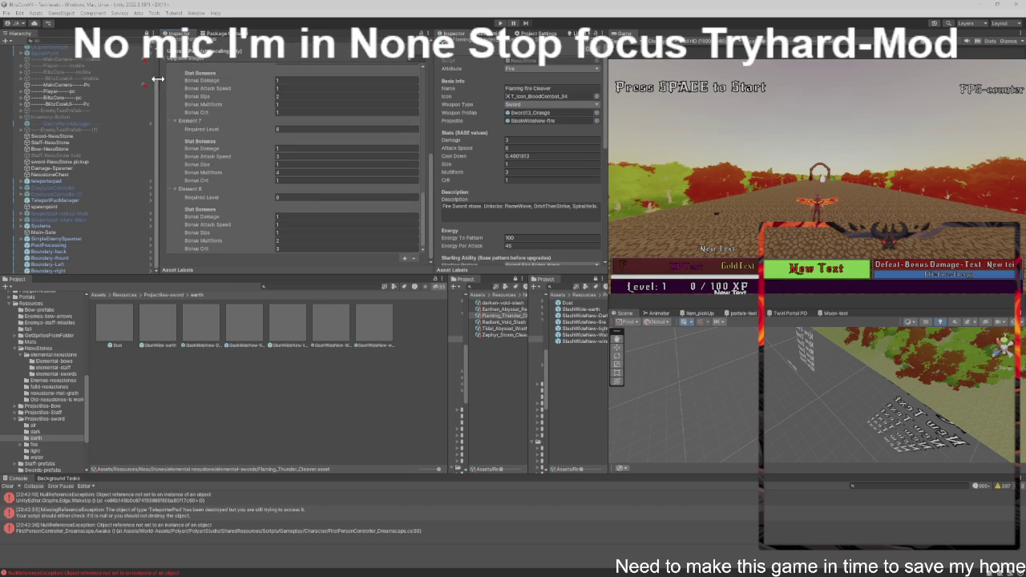
scroll(306, 252, "up", 10)
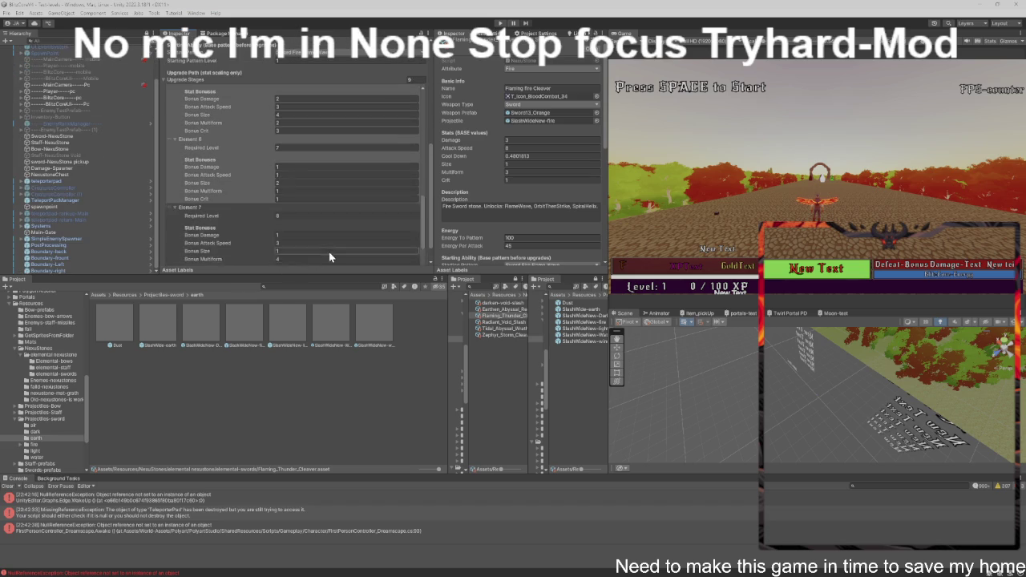
scroll(356, 119, "up", 5)
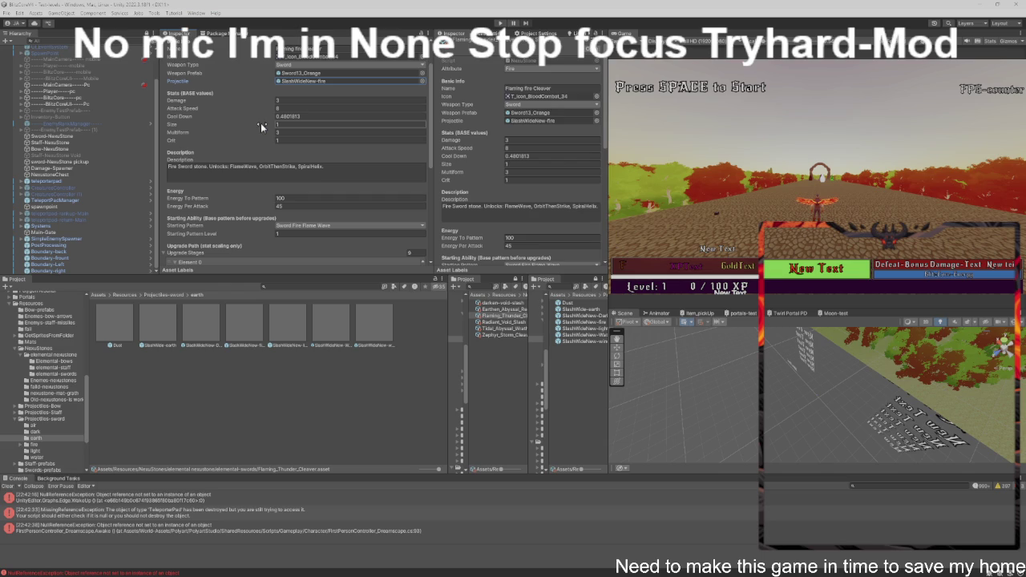
Step: Check the Fire Sword description and fold the Upgrade Stages list closed
left_click(275, 166)
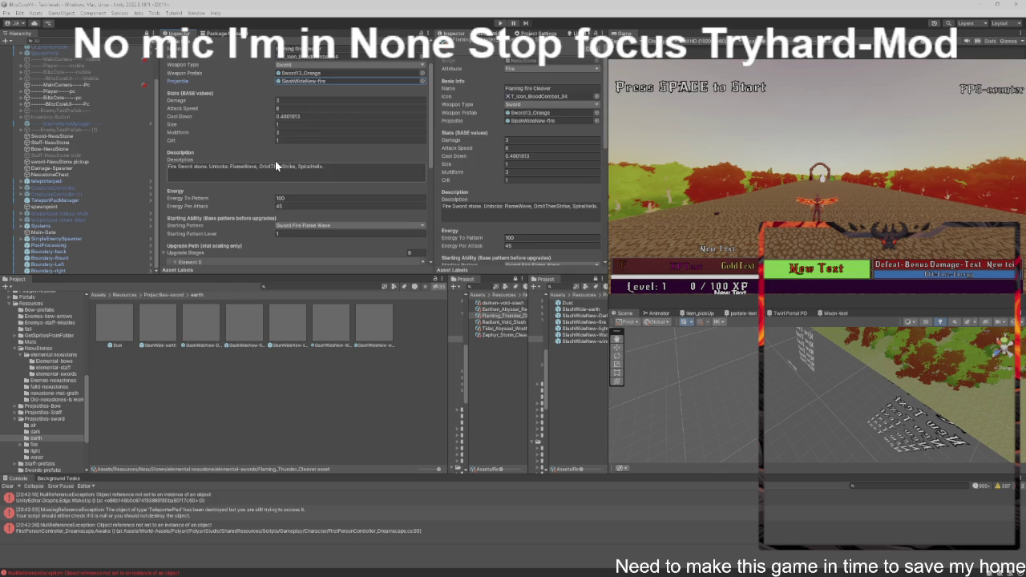
scroll(277, 166, "down", 3)
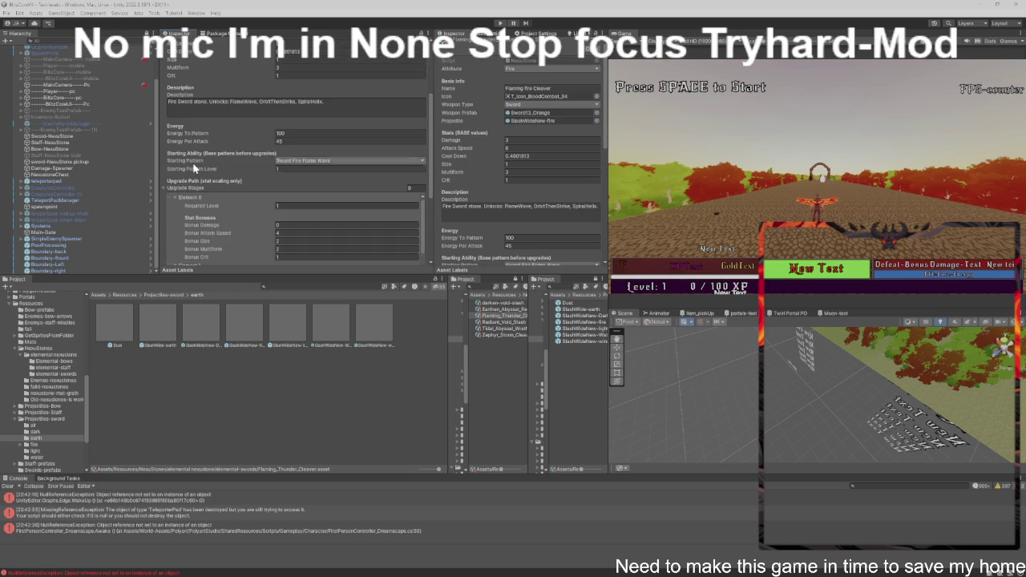
left_click(168, 188)
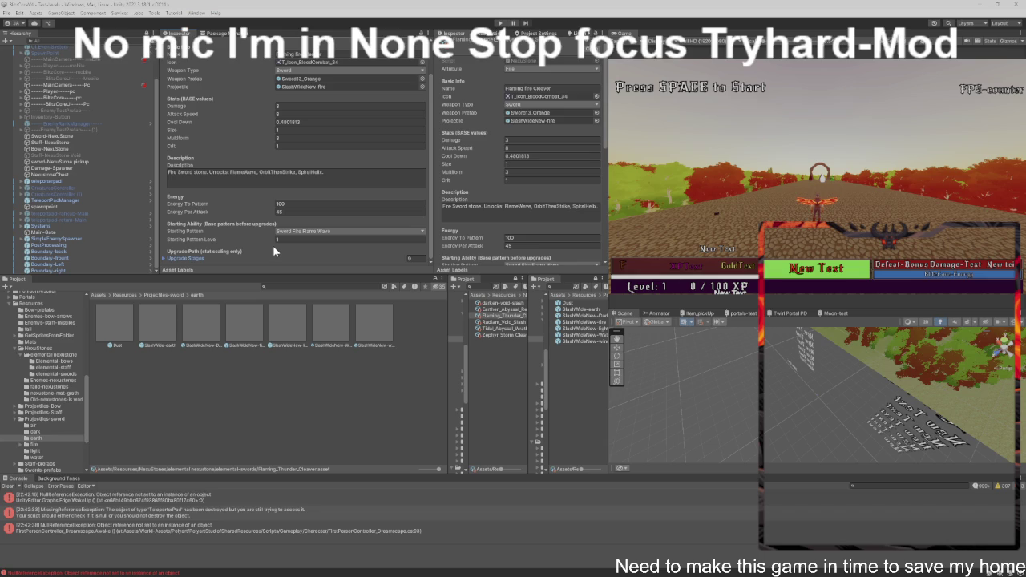
scroll(272, 245, "up", 3)
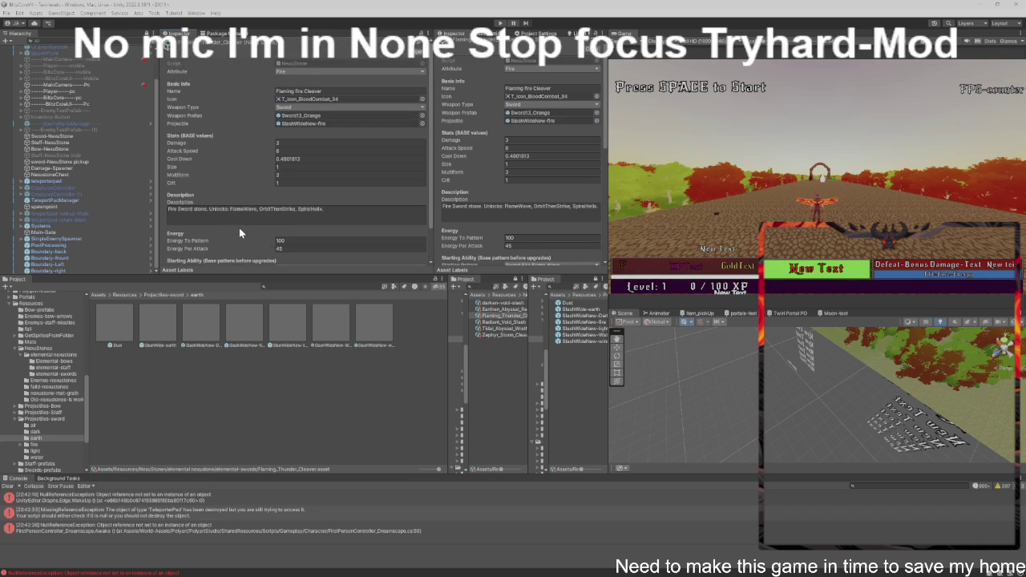
Step: Show the sword-NexusStone pickup's Item Pickup component and open ItemPickup.cs in VS Code
left_click(75, 162)
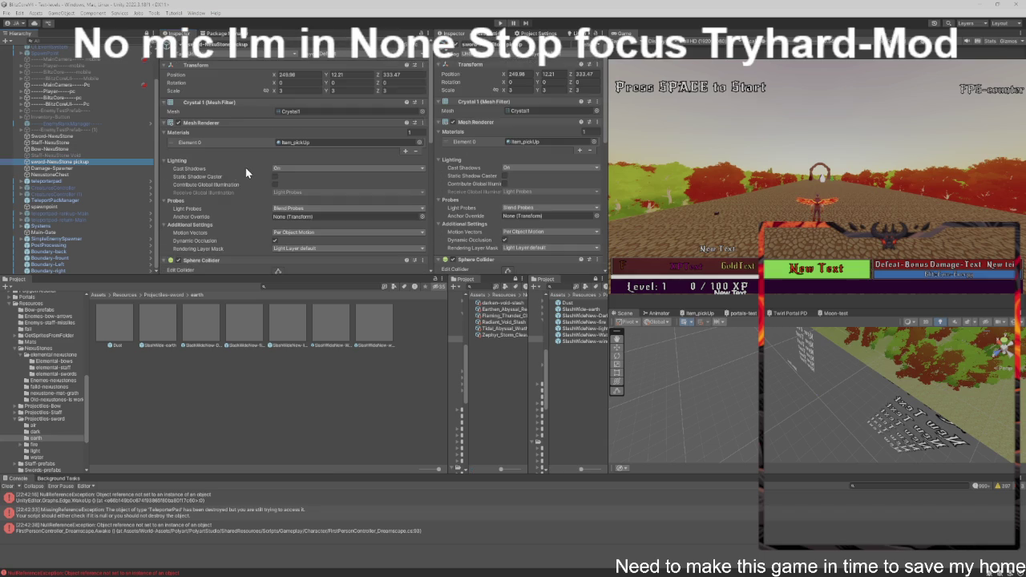
scroll(245, 168, "down", 5)
scroll(243, 175, "down", 1)
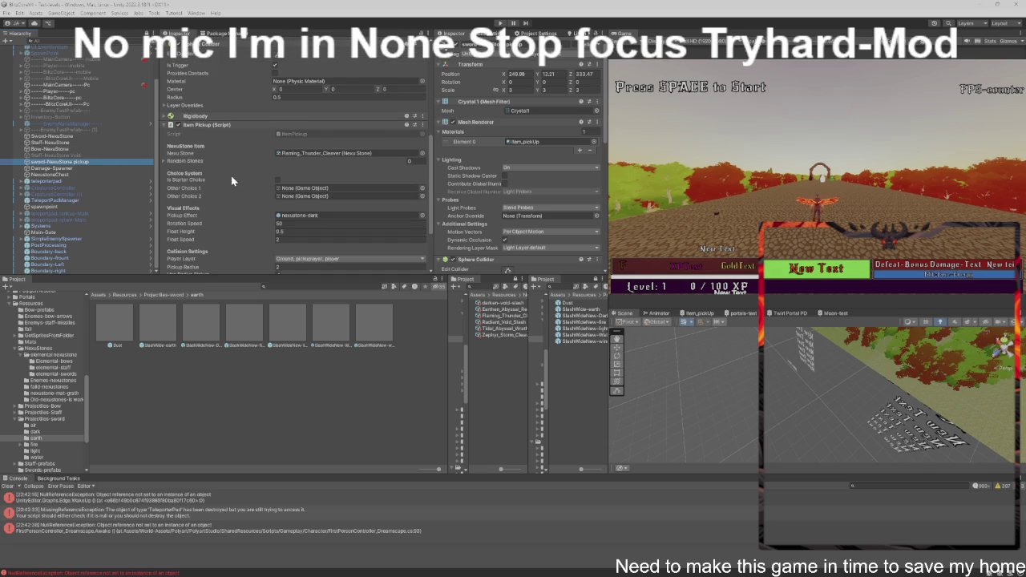
scroll(231, 176, "down", 1)
scroll(231, 180, "down", 1)
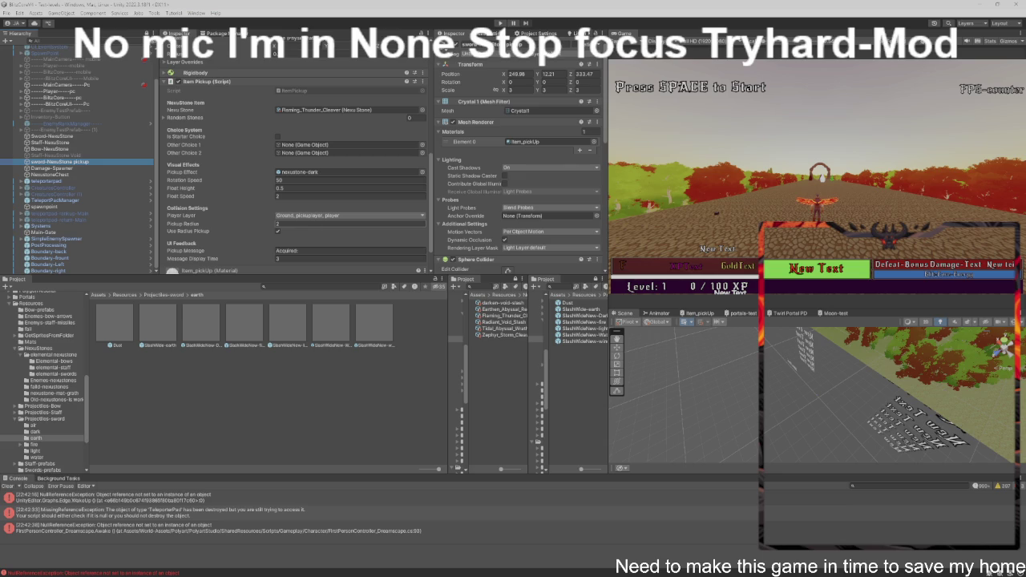
scroll(311, 229, "down", 1)
left_click(761, 206)
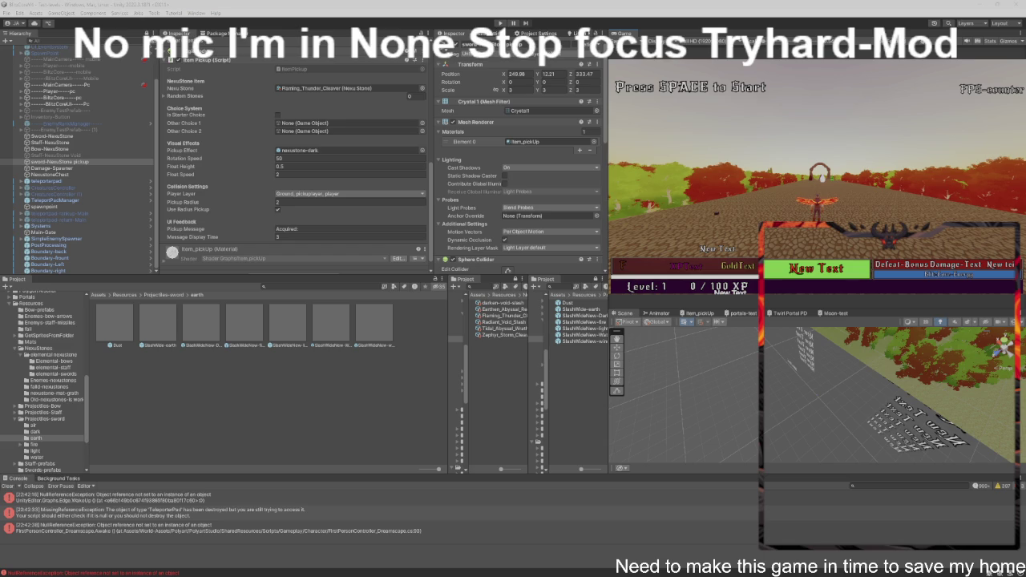
double_click(356, 69)
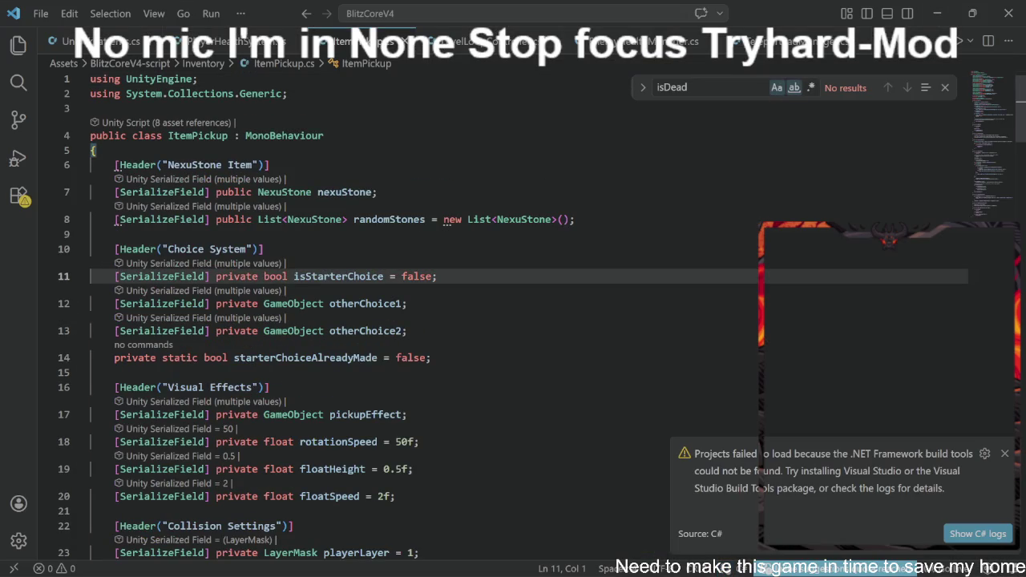
Step: Replace all of ItemPickup.cs with the prepared code and switch back to Unity
key("ctrl+a")
key("ctrl+End")
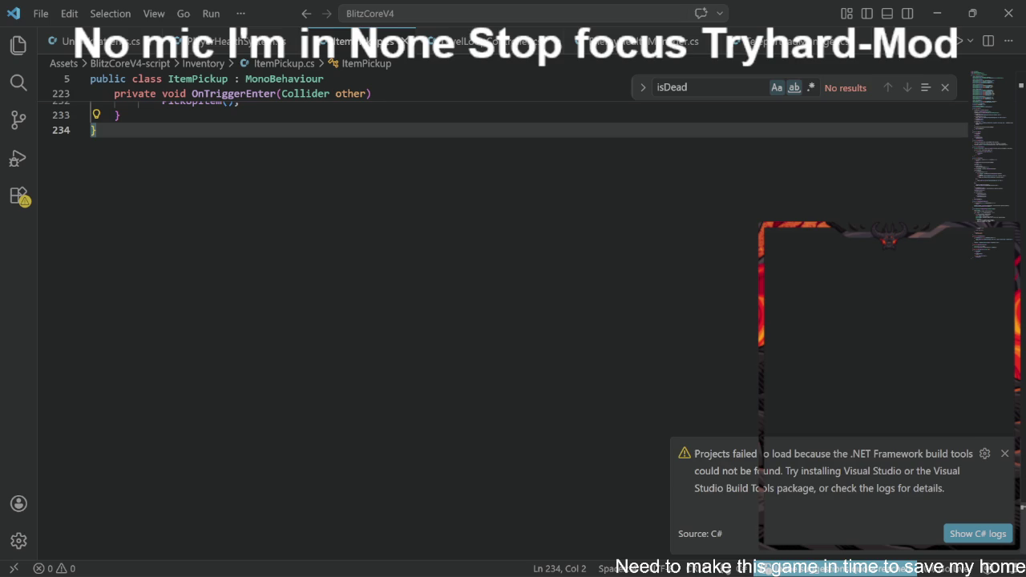
key("alt+Tab")
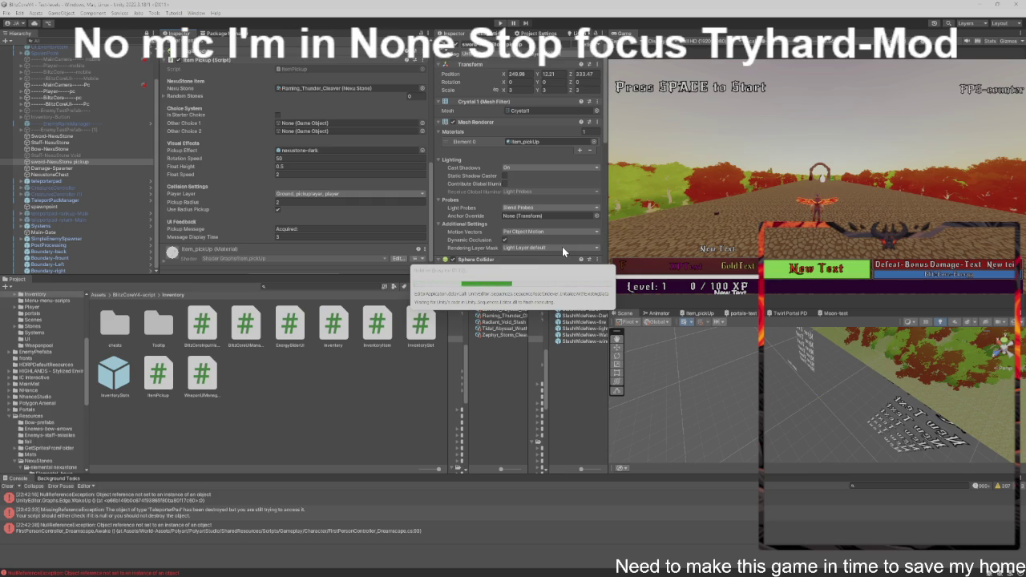
Step: Wait for script recompilation to finish, then focus the Game view and enter Play mode with Ctrl+P
mouse_move(567, 573)
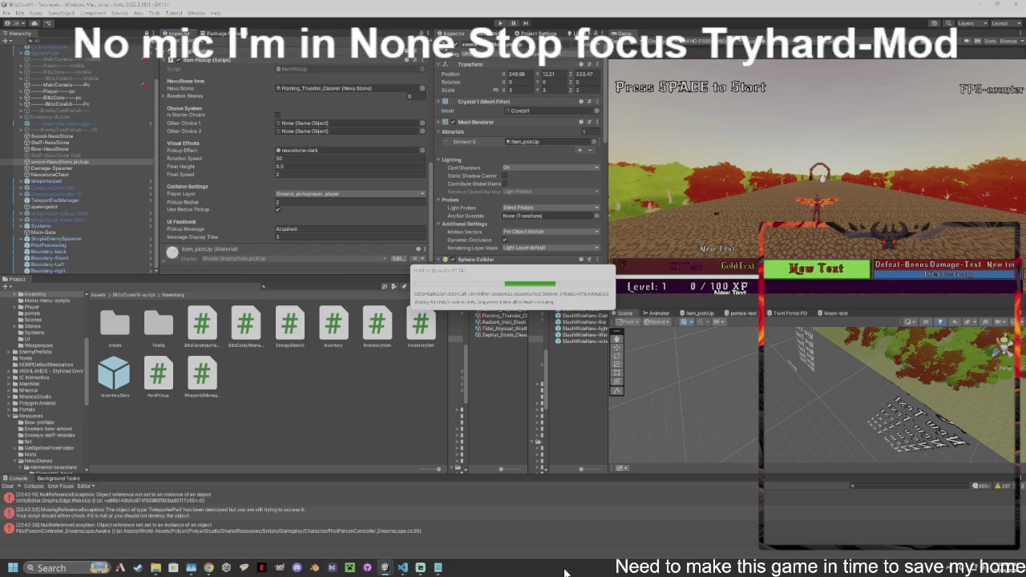
mouse_move(420, 571)
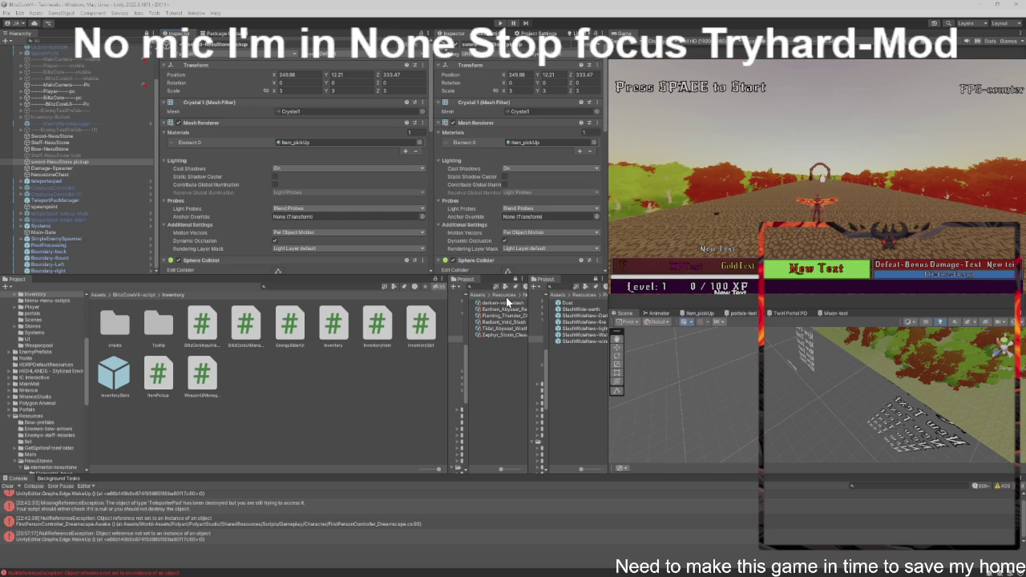
left_click(783, 214)
key("ctrl+p")
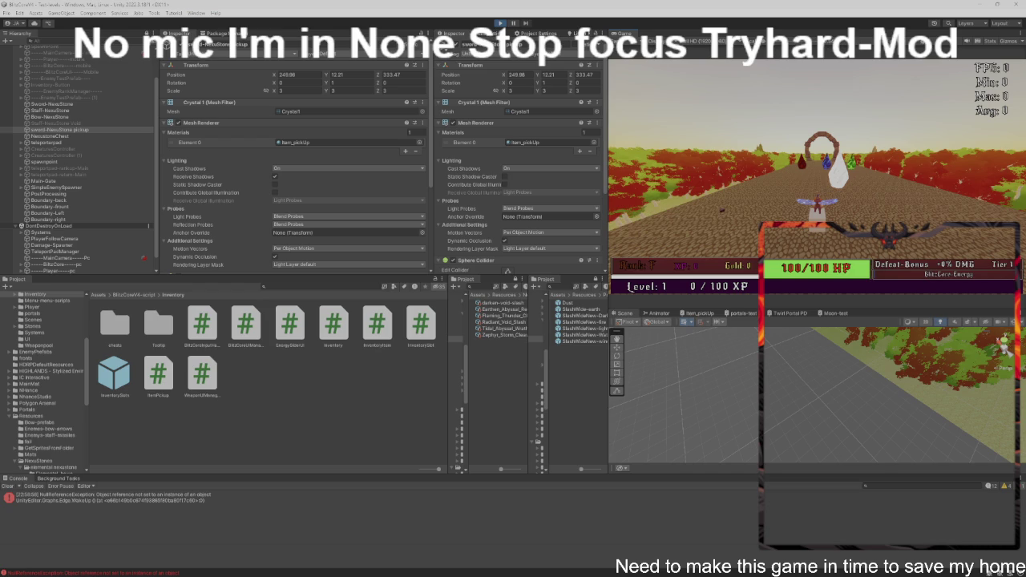
Step: Walk into the sword nexus stone, test the Flaming Fire Cleaver's fire slashes, then head toward the lava portal
key("w")
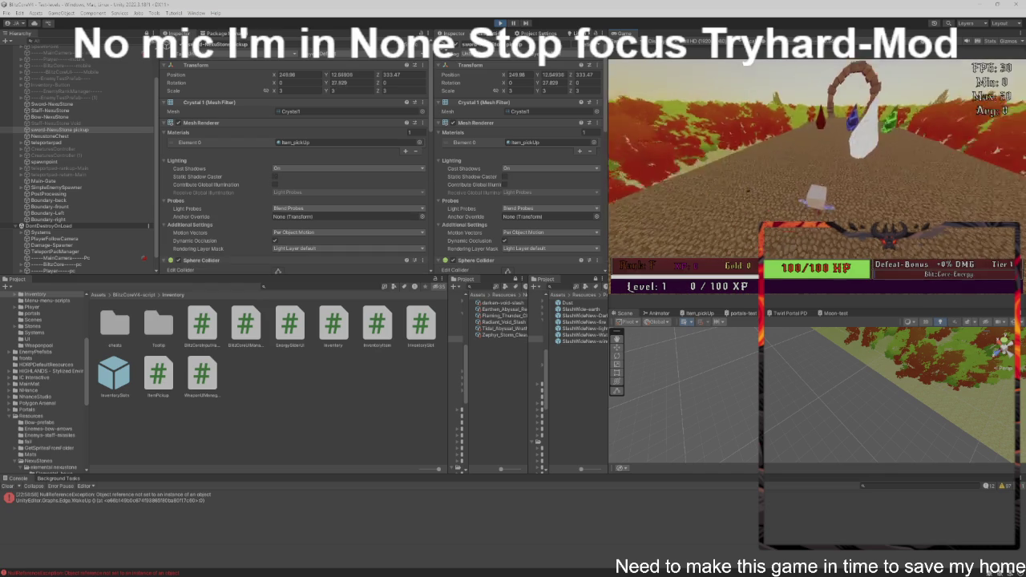
key("w")
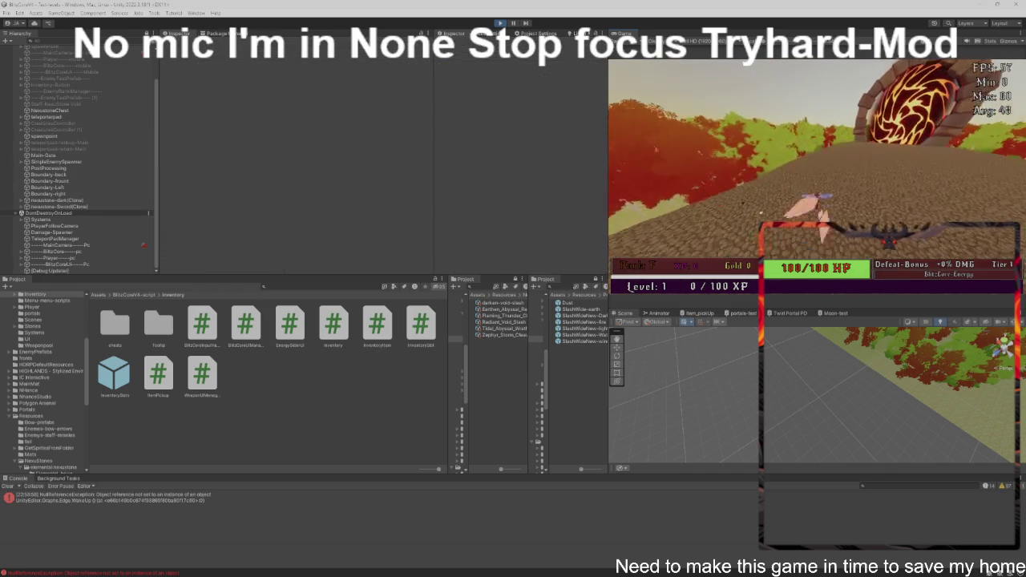
left_click(816, 184)
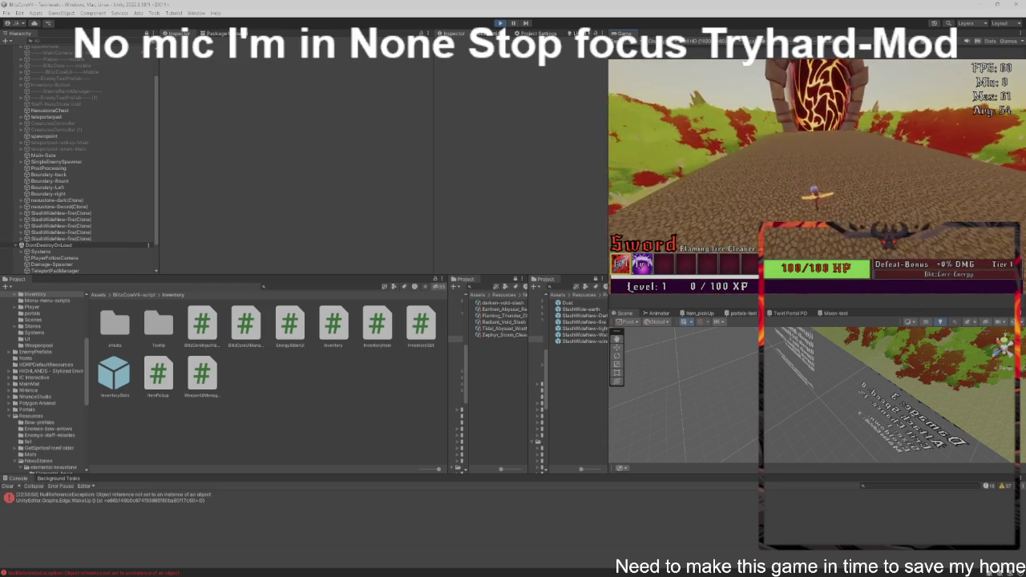
key("w")
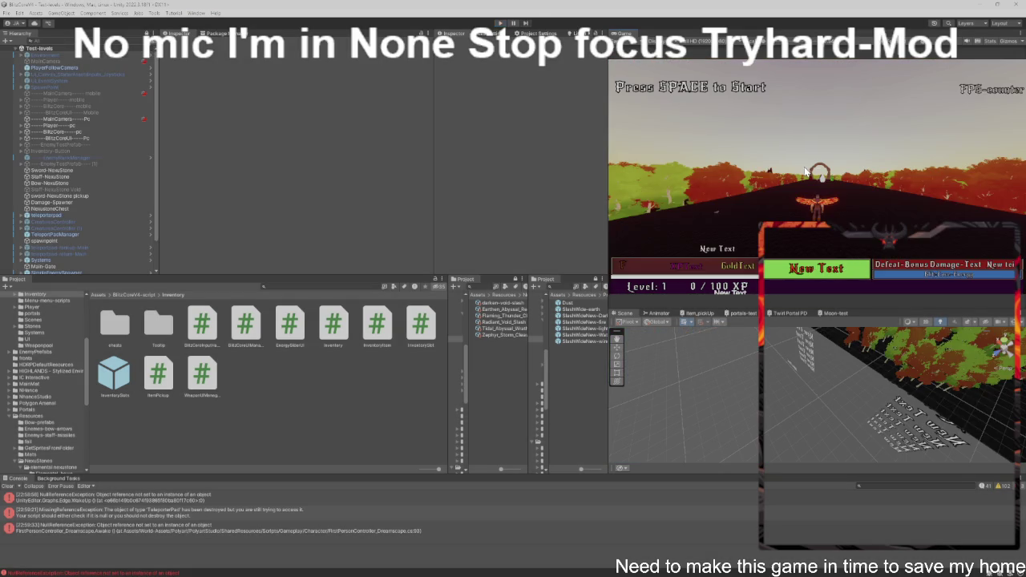
Step: Select Staff-NexusStone in the Hierarchy and scroll down to its Item Pickup effect and spawn values
scroll(77, 138, "down", 2)
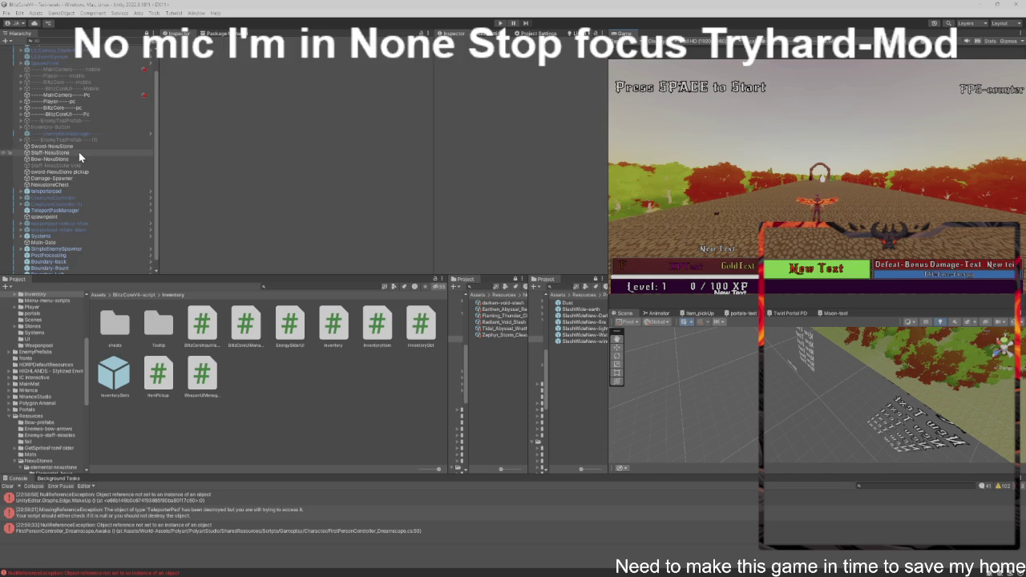
left_click(78, 153)
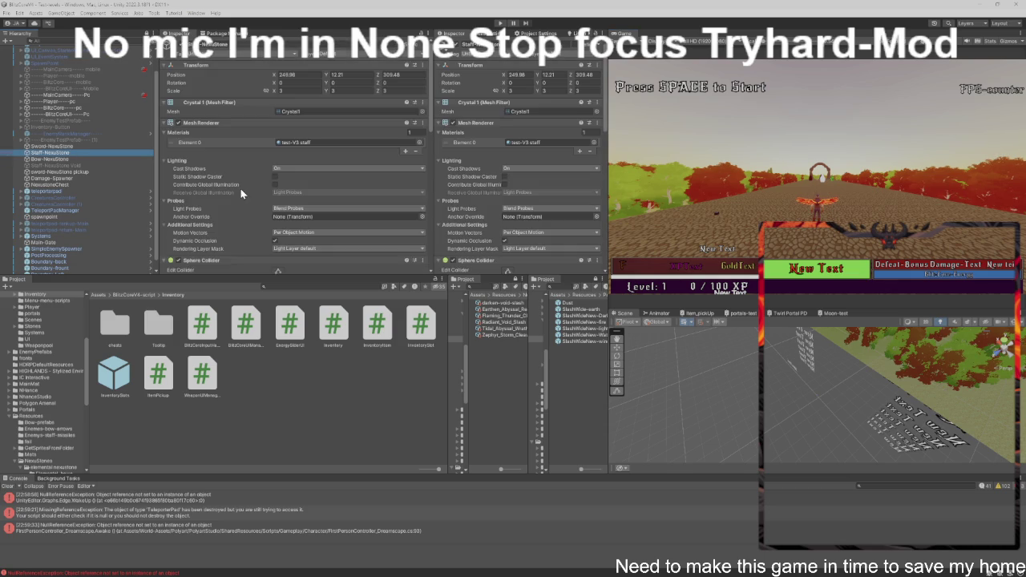
scroll(240, 189, "down", 5)
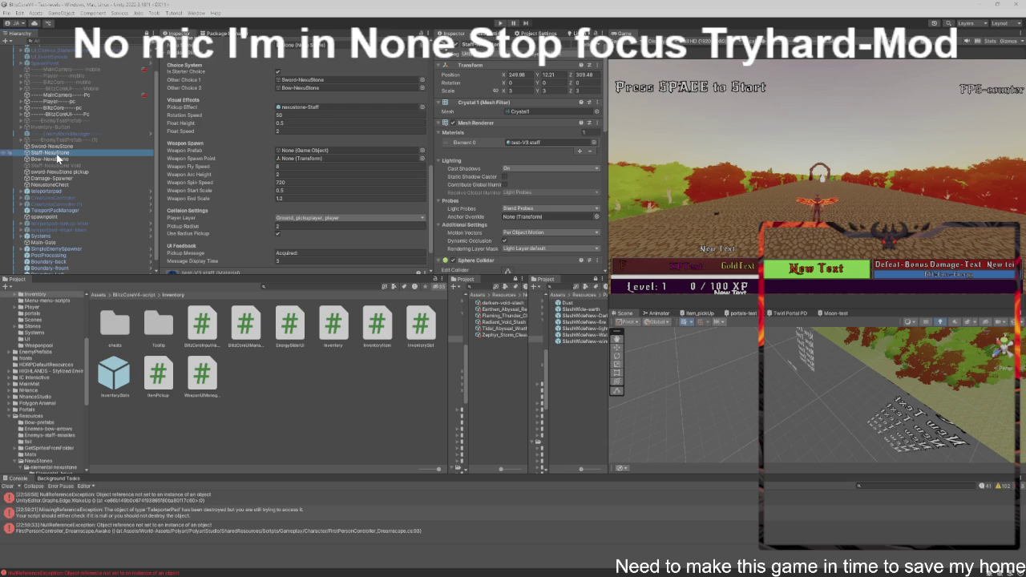
Step: Ping the ItemPickup script from the Staff-NexusStone Inspector and open it in Visual Studio Code
scroll(352, 198, "up", 1)
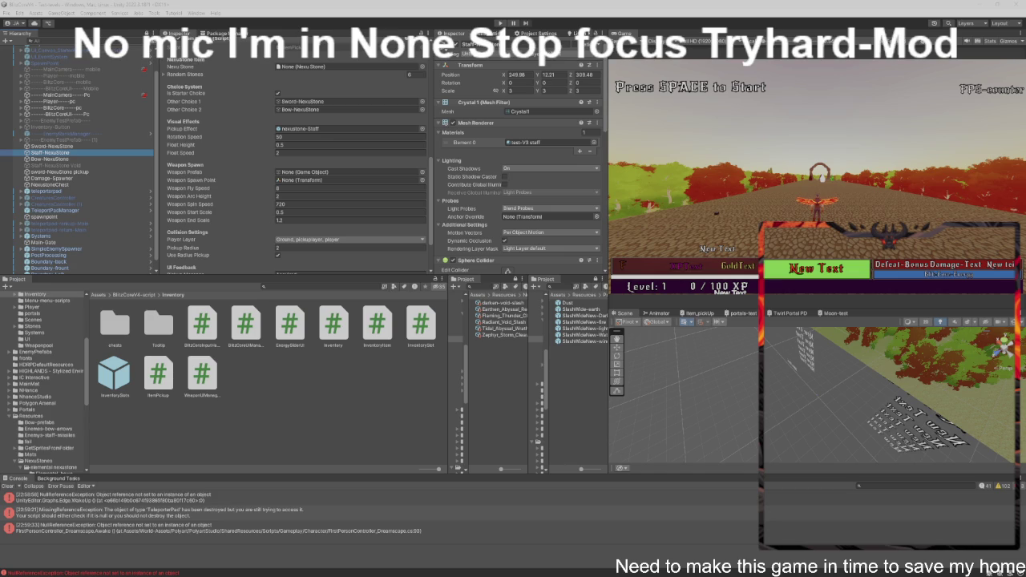
left_click(305, 49)
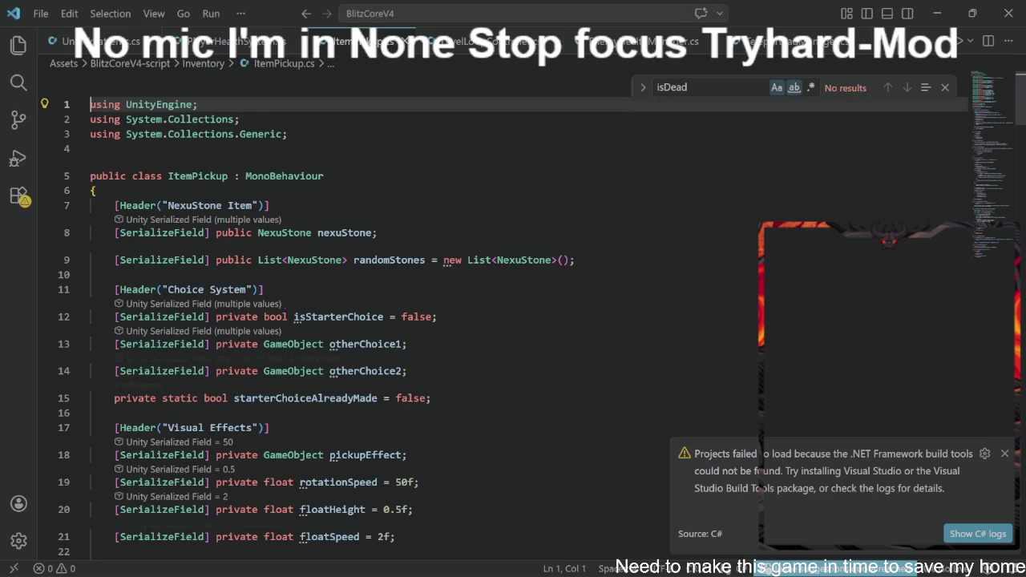
left_click(92, 315)
Step: Replace all of ItemPickup.cs with the pasted 239-line code and return to Unity
key("ctrl+a")
key("ctrl+v")
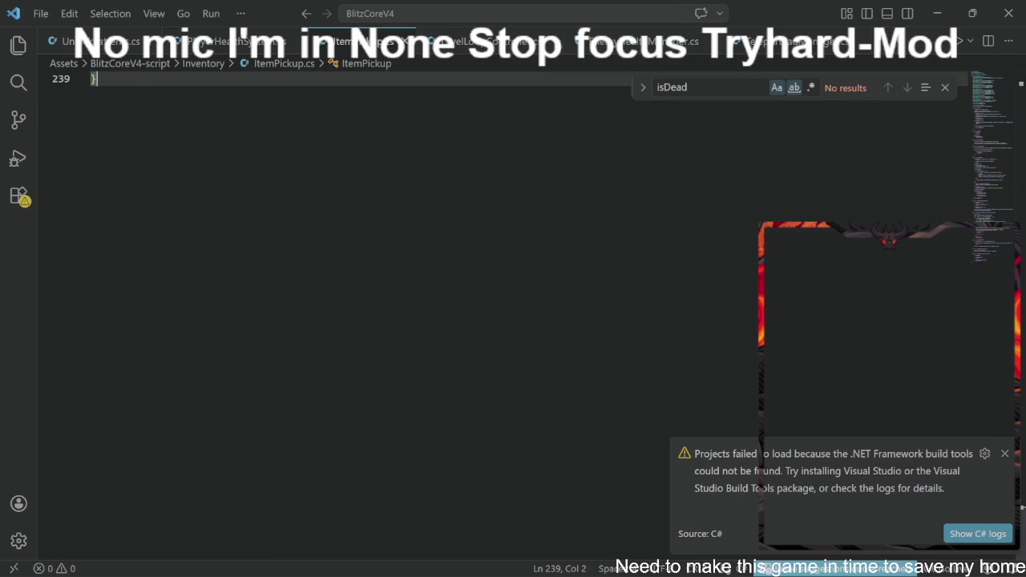
key("alt+Tab")
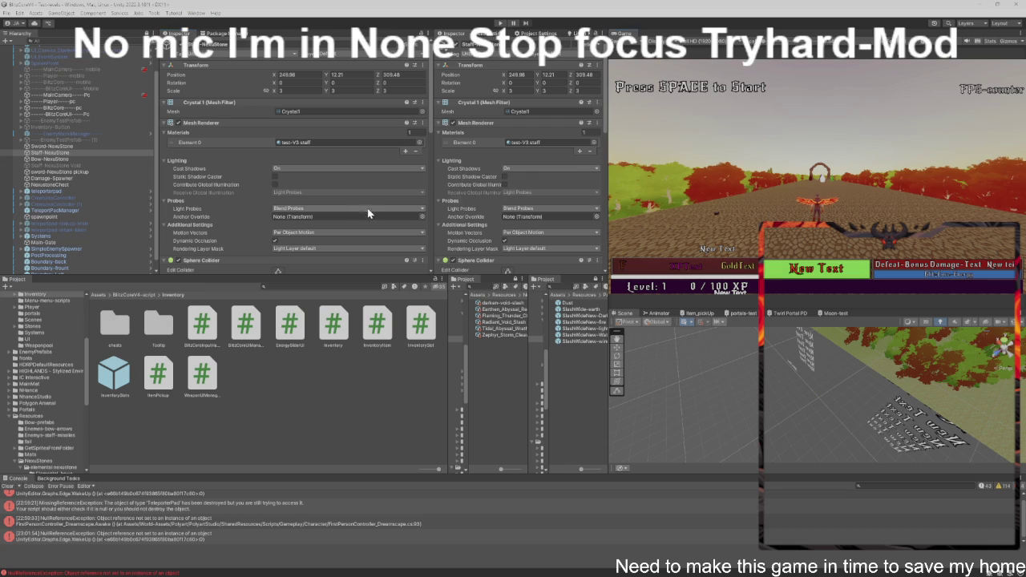
Step: Review the recompiled Staff-NexusStone Item Pickup settings, with Random Stones at 6, and enter Play mode
scroll(368, 213, "down", 10)
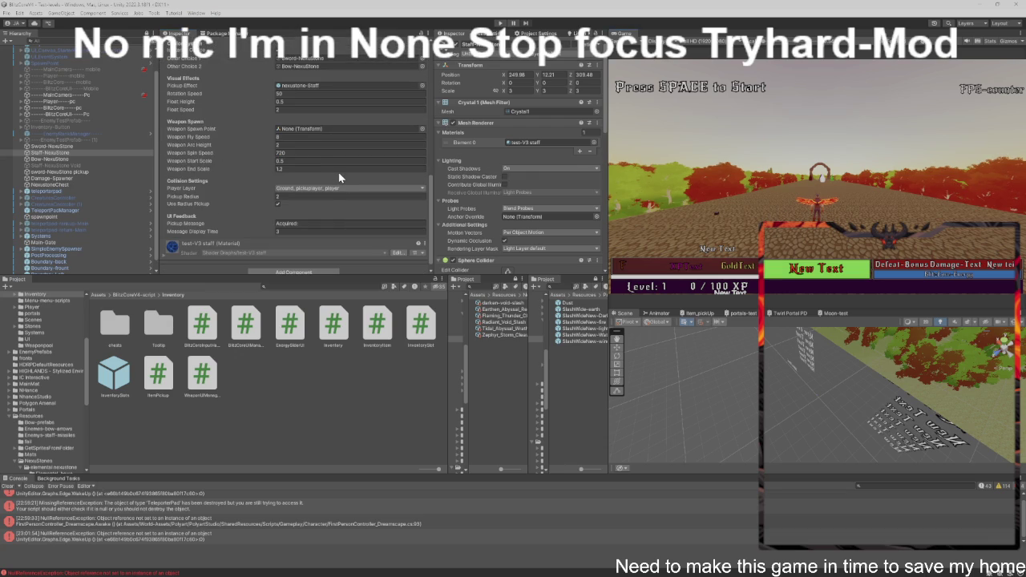
scroll(339, 171, "up", 3)
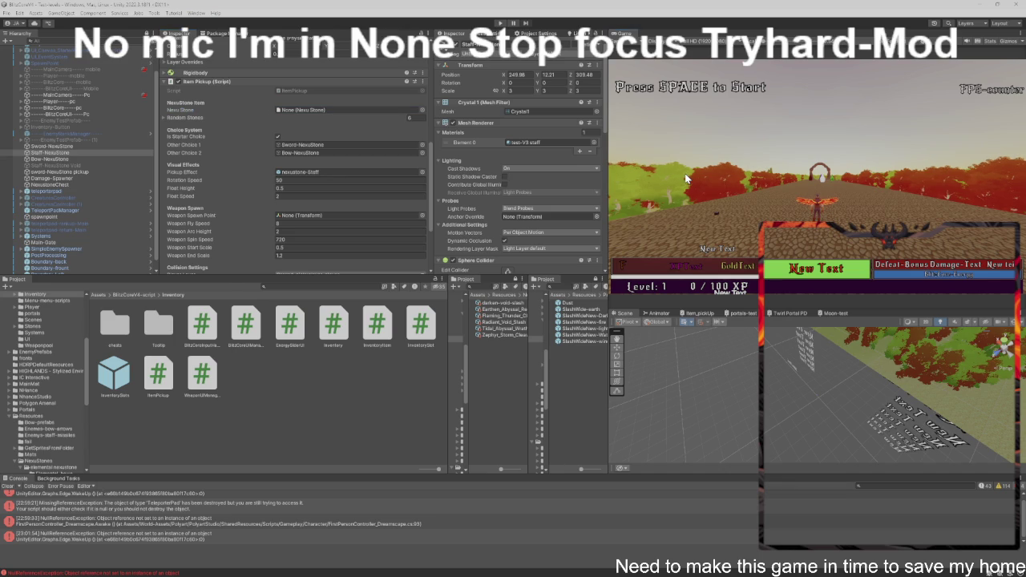
key("ctrl+p")
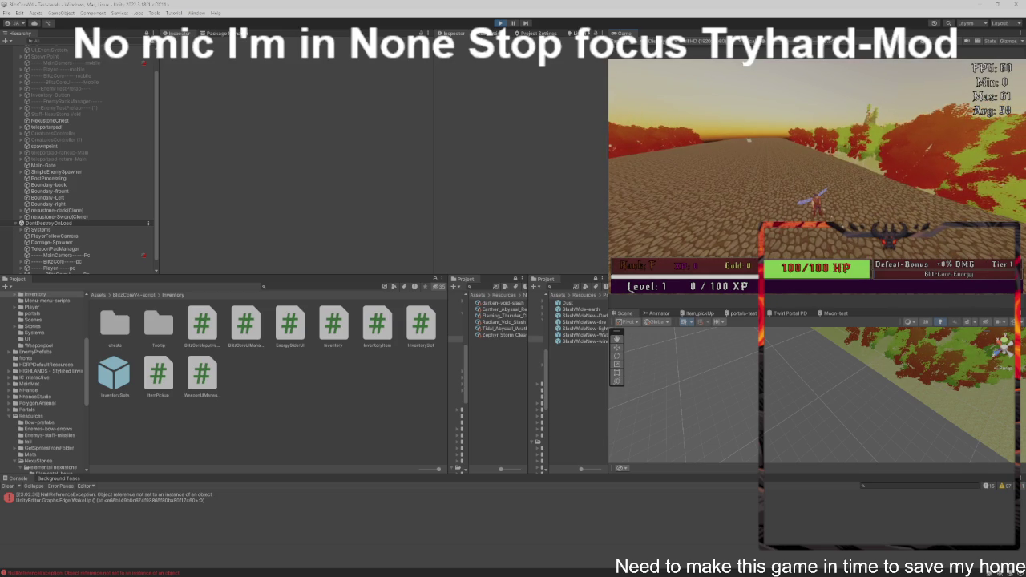
Step: Stop and restart Play mode, then select the player object in the Hierarchy
key("ctrl+p")
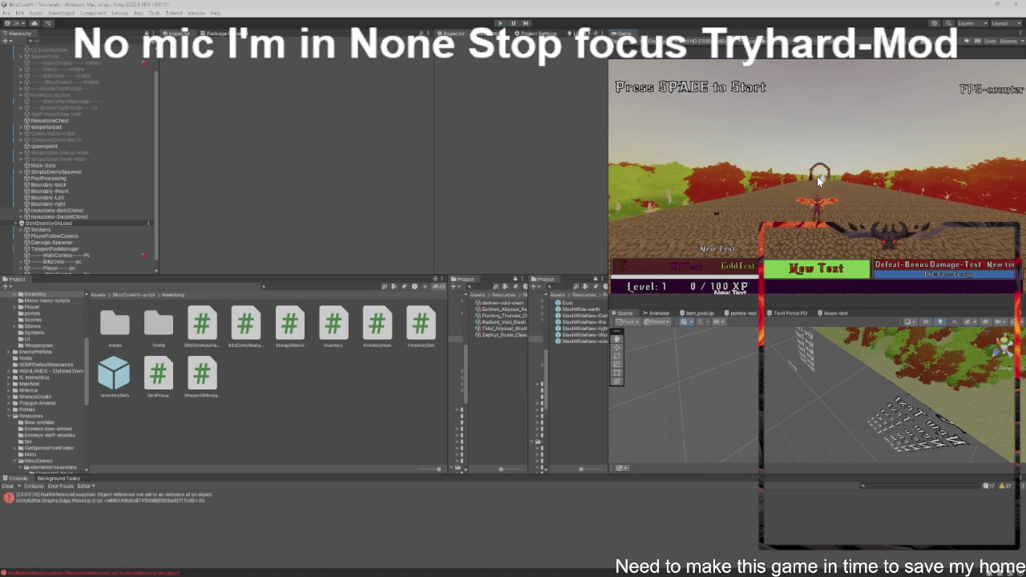
key("ctrl+p")
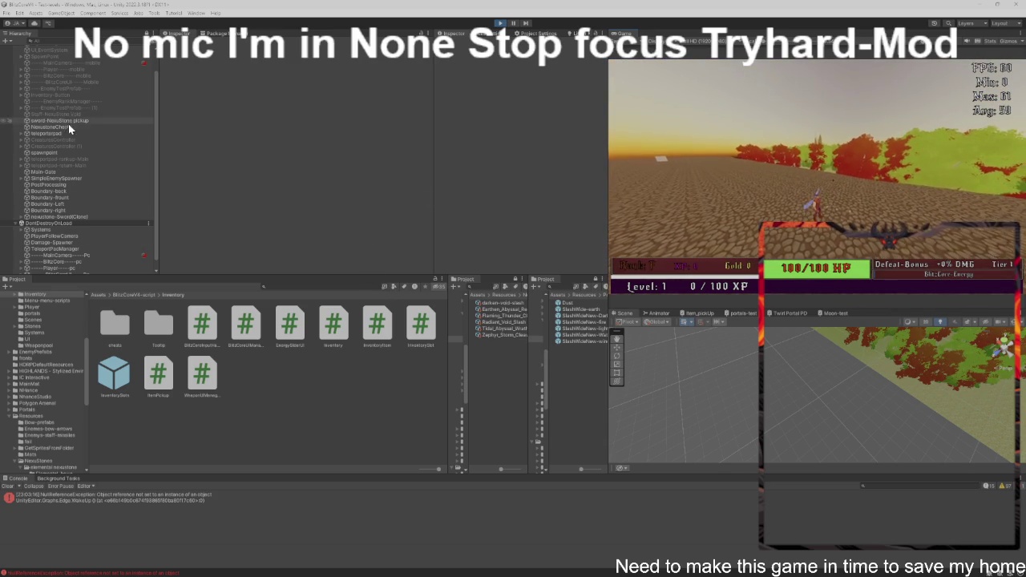
scroll(78, 146, "down", 1)
left_click(64, 259)
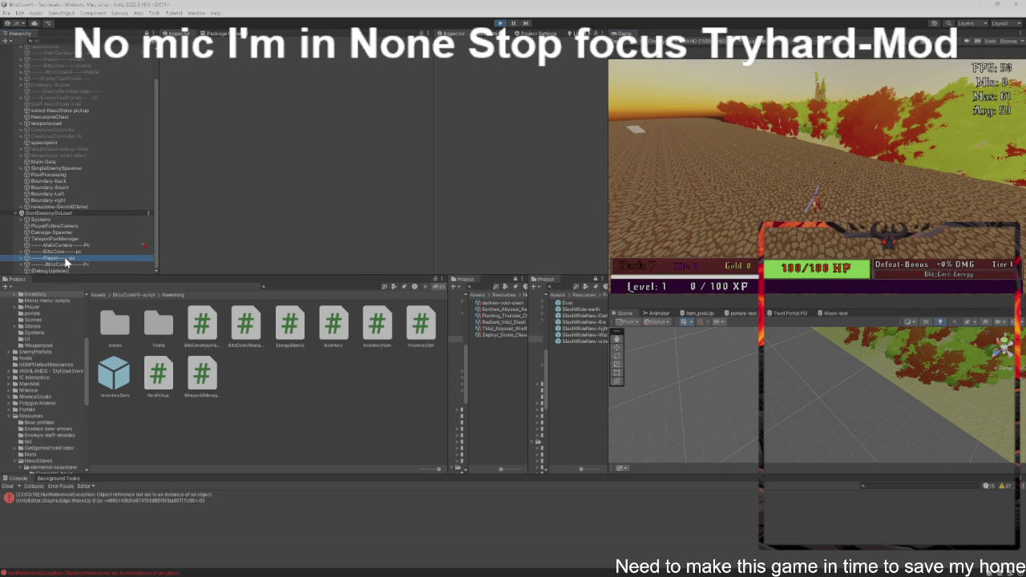
Step: Inspect BlitzCore----pc's Debug section, then pick up the sword stone to get the Flaming Fire Cleaver
left_click(77, 251)
scroll(257, 233, "down", 3)
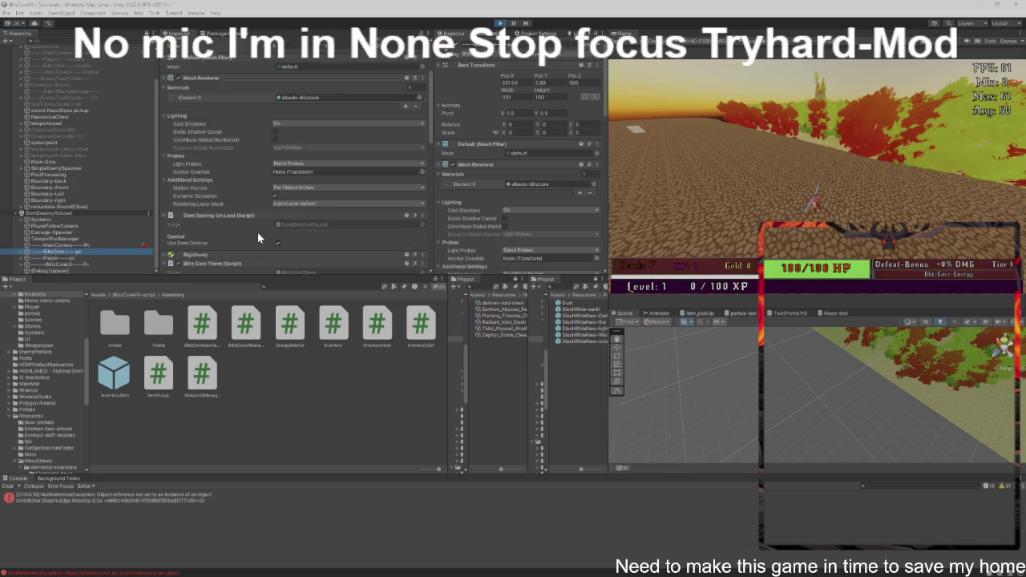
scroll(252, 232, "down", 10)
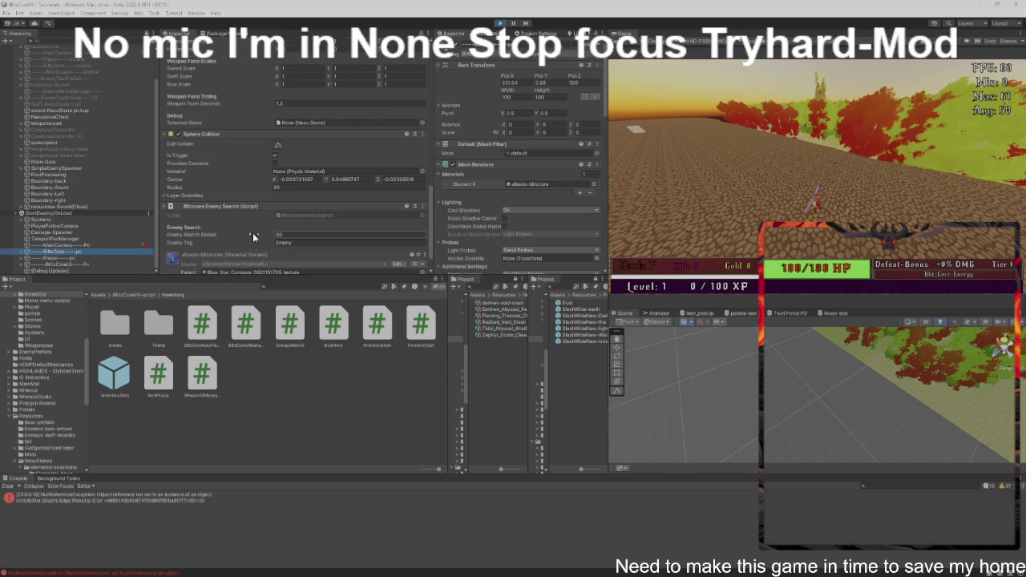
scroll(251, 232, "up", 6)
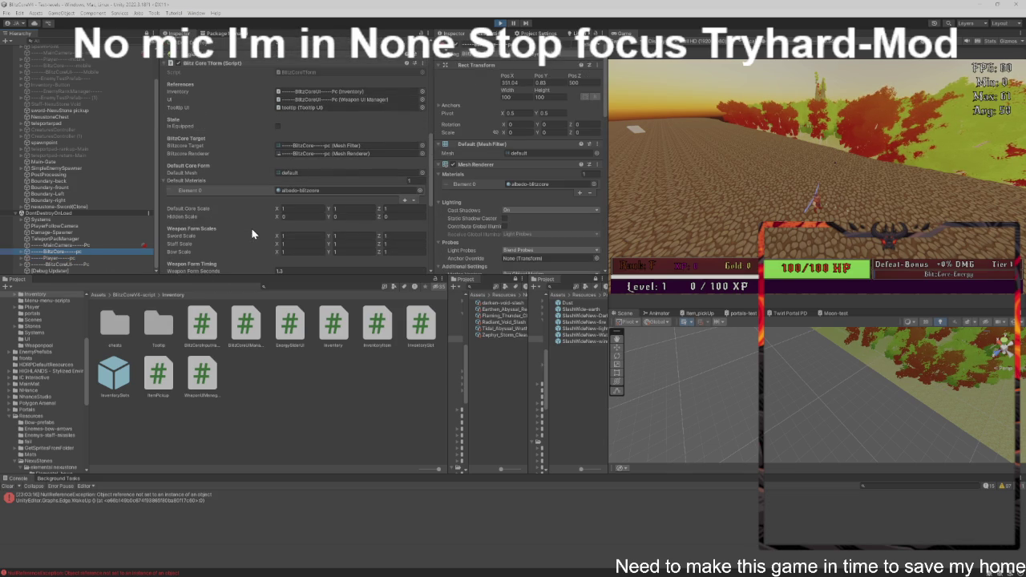
scroll(246, 221, "down", 5)
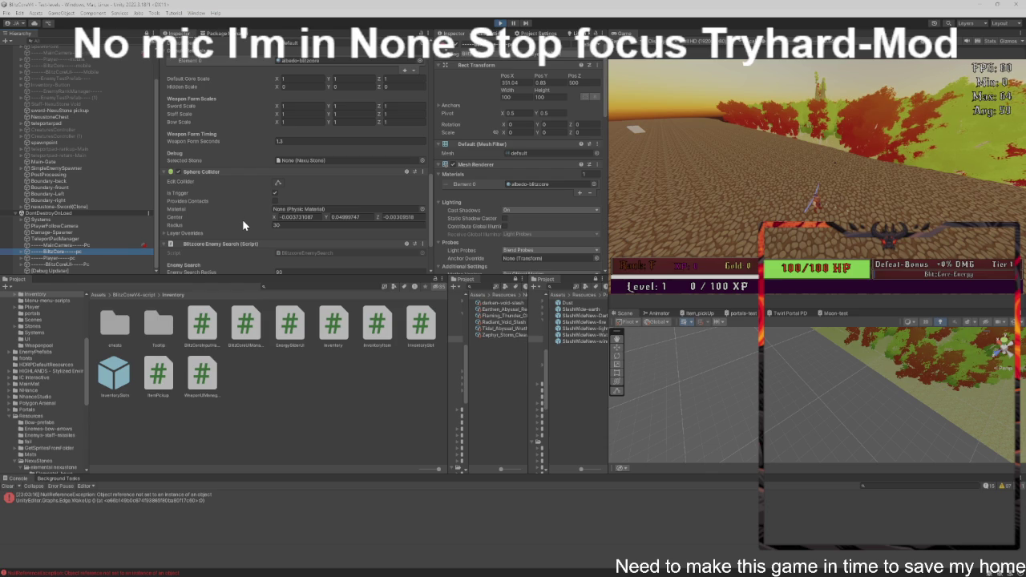
key("1")
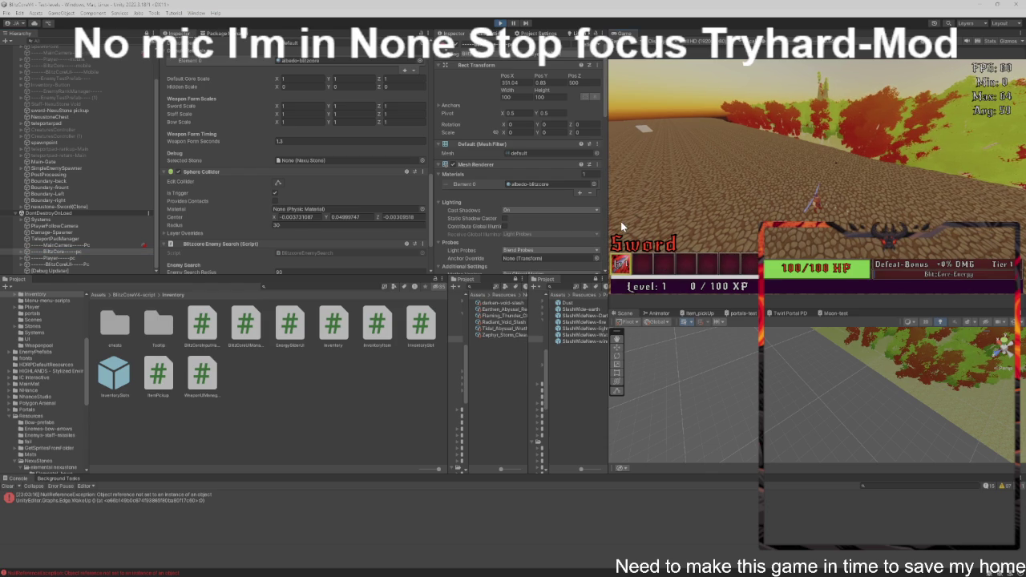
left_click(620, 221)
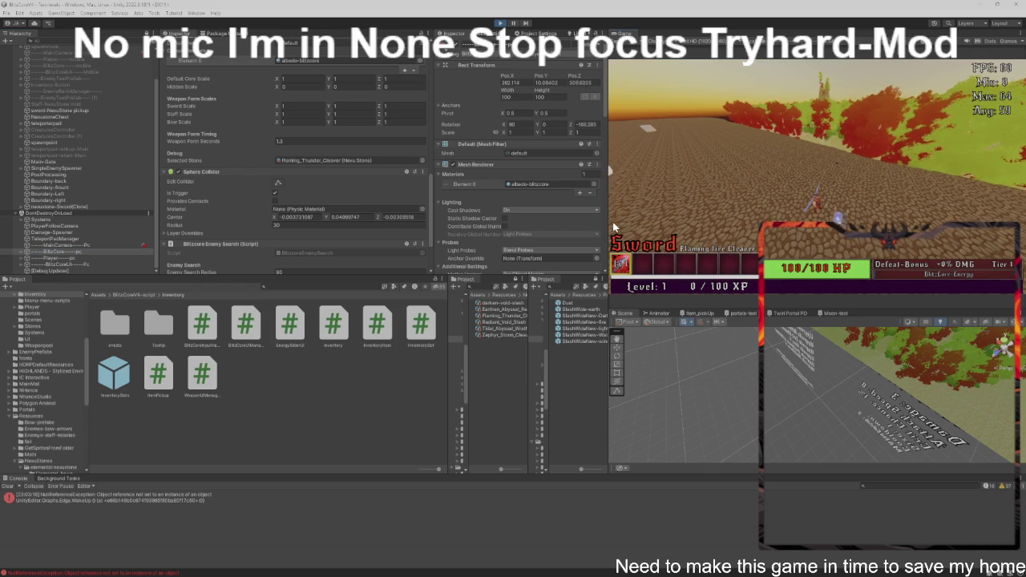
Step: Locate the selected stone asset and open its SlashWideNew-fire projectile prefab
left_click(381, 159)
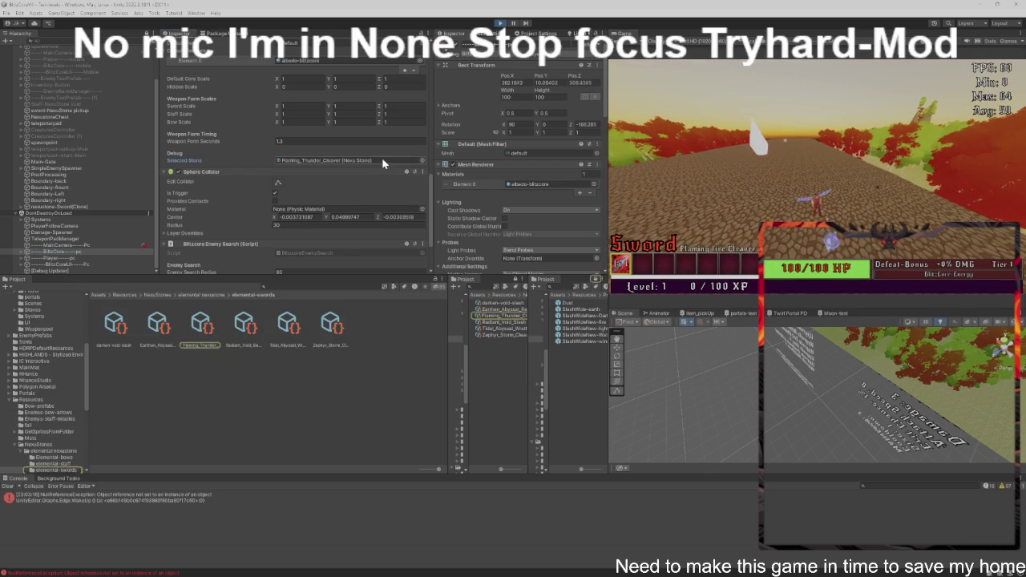
left_click(202, 320)
left_click(350, 125)
left_click(245, 318)
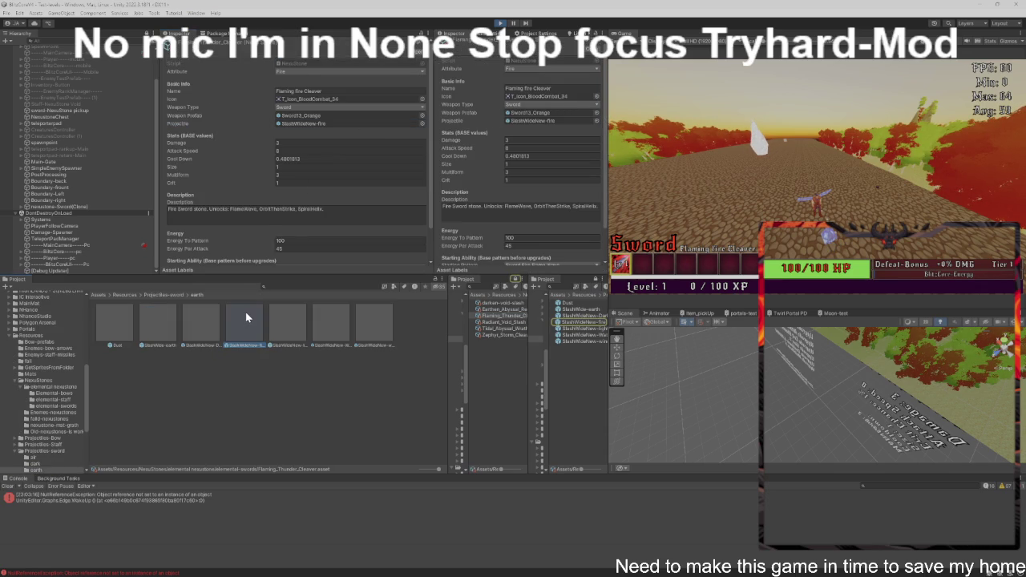
double_click(245, 318)
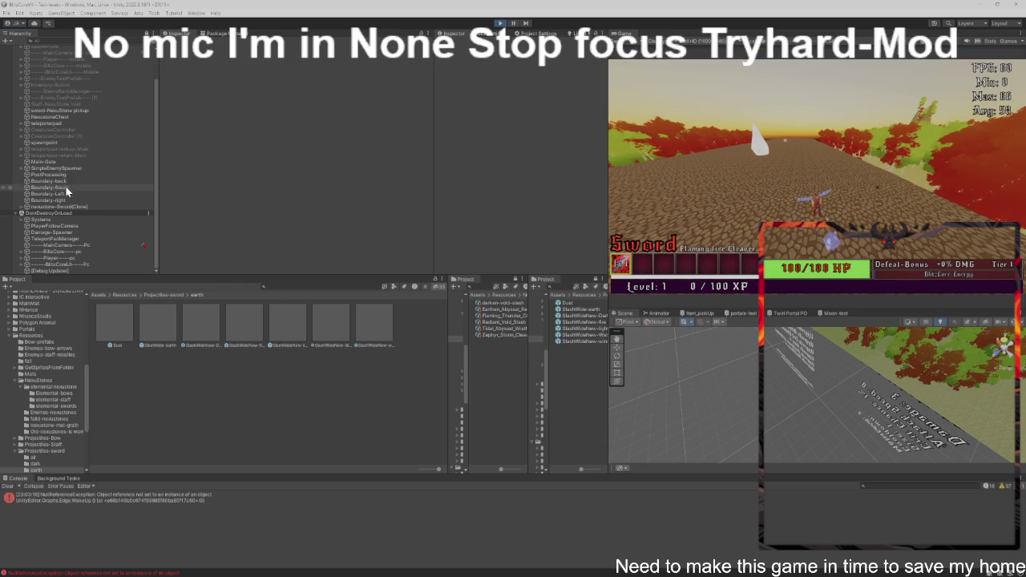
Step: Open Flaming_Thunder_Cleaver from BlitzCore and swap its Weapon Prefab from Sword13_Orange to Sword13_Red
left_click(85, 253)
scroll(371, 201, "down", 5)
scroll(343, 187, "down", 5)
left_click(336, 143)
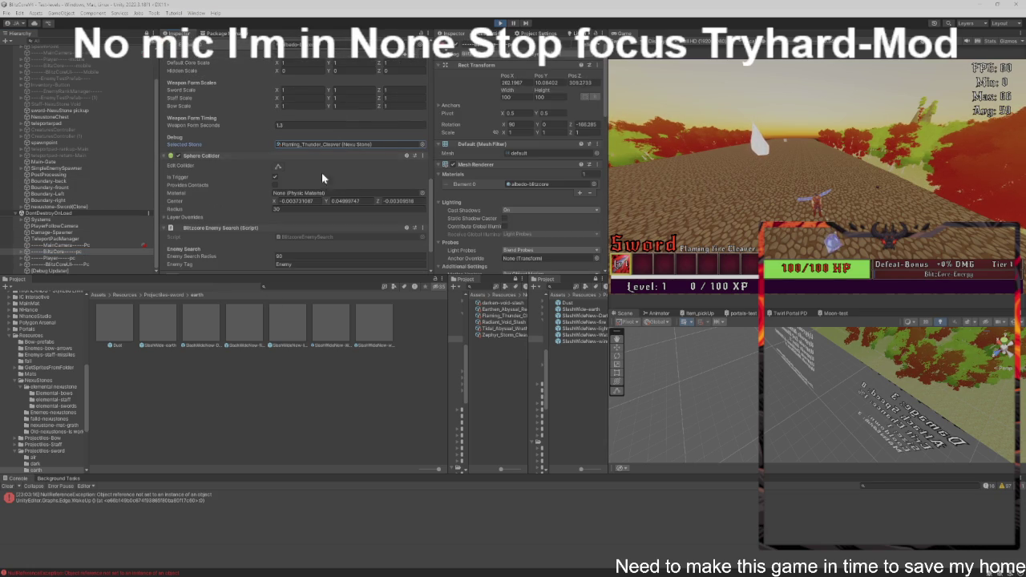
double_click(314, 144)
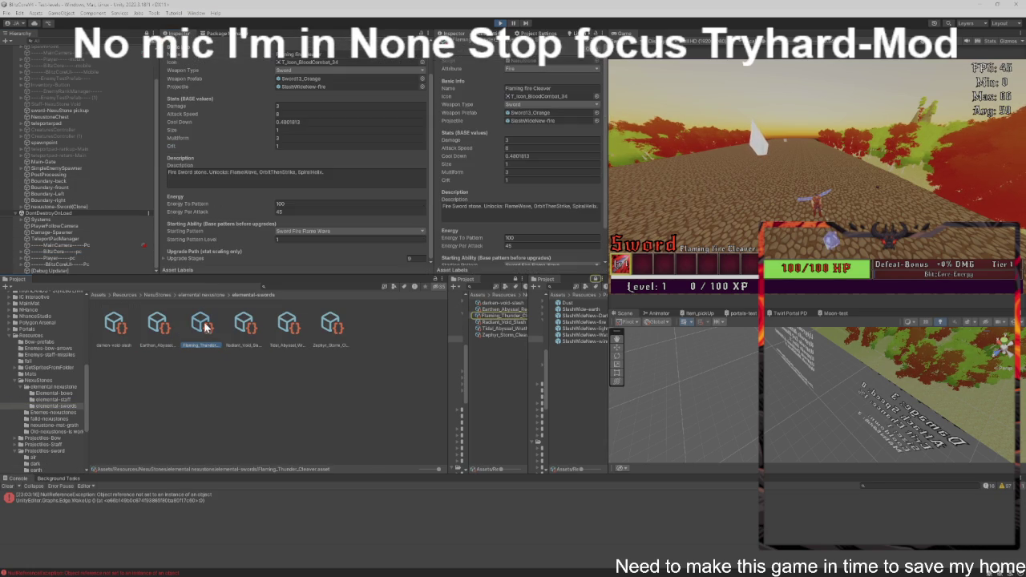
left_click(327, 80)
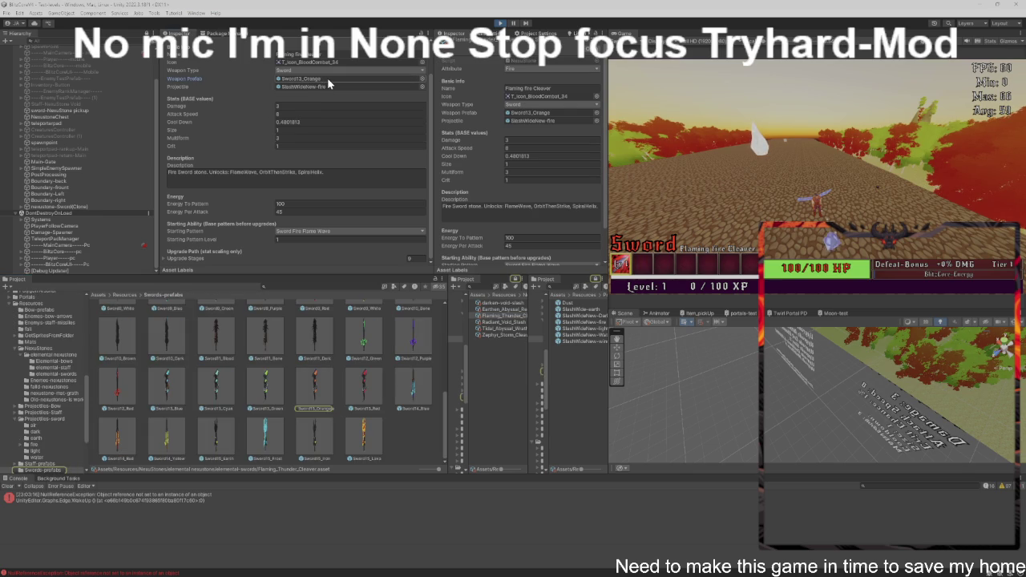
mouse_move(314, 385)
left_mouse_down()
mouse_move(329, 80)
mouse_move(315, 124)
left_mouse_up()
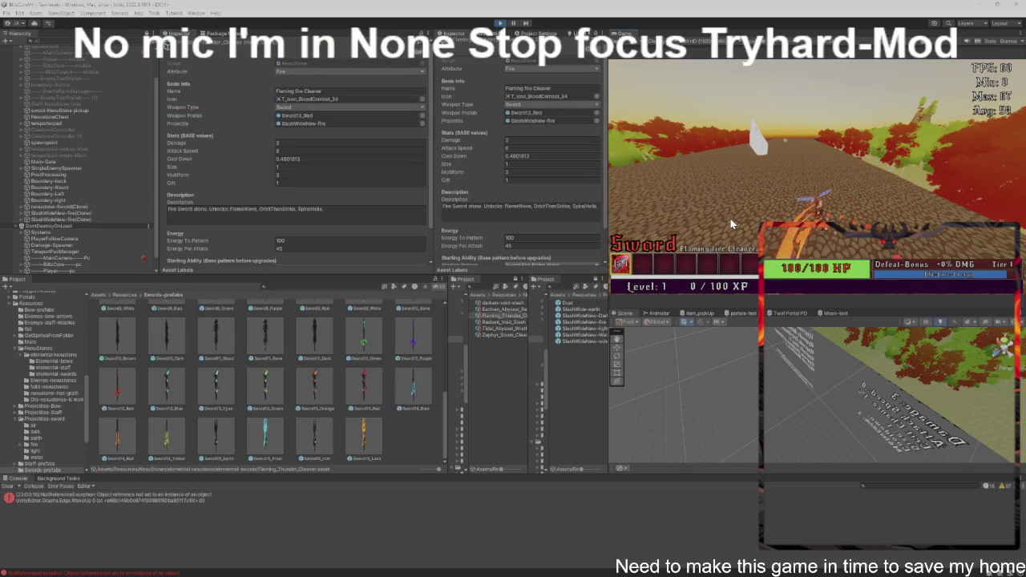
left_click(334, 114)
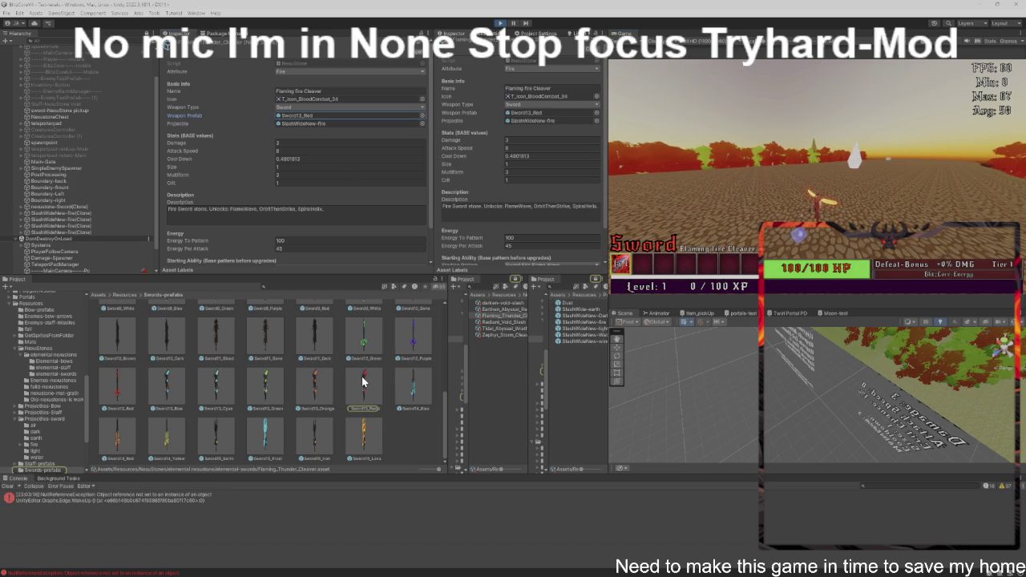
left_click_drag(319, 388, 296, 115)
scroll(297, 114, "down", 1)
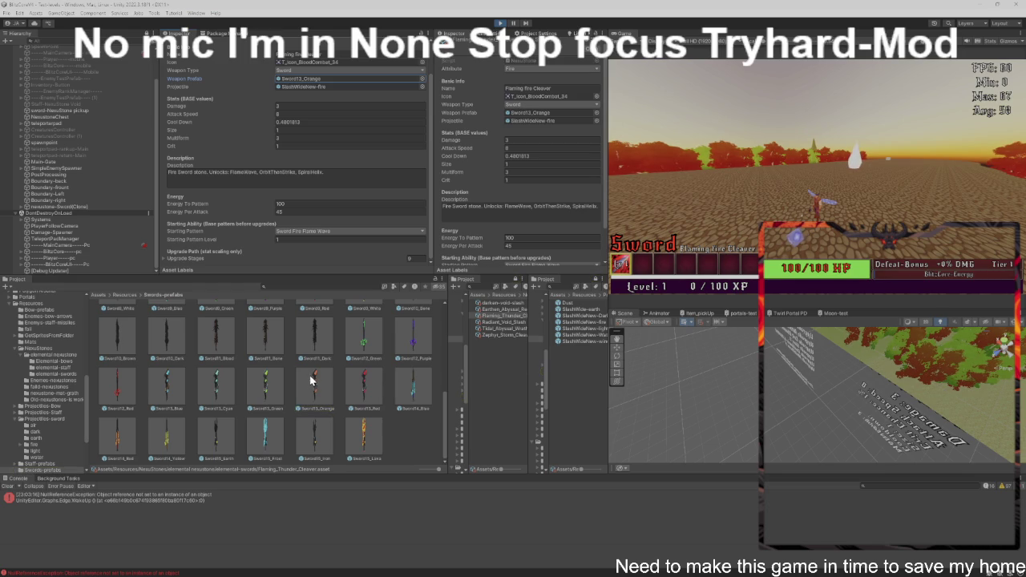
scroll(313, 381, "up", 2)
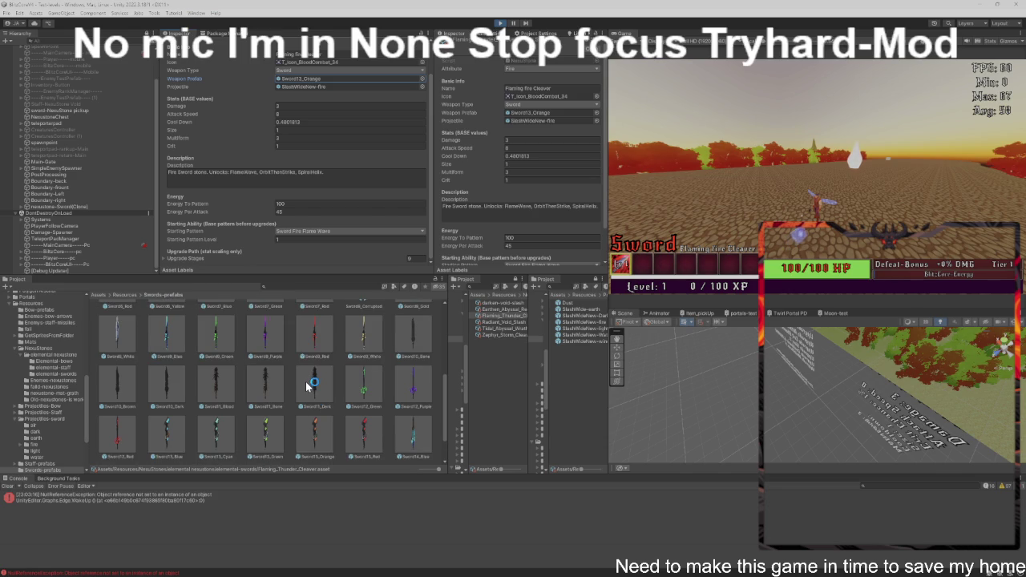
scroll(312, 383, "down", 2)
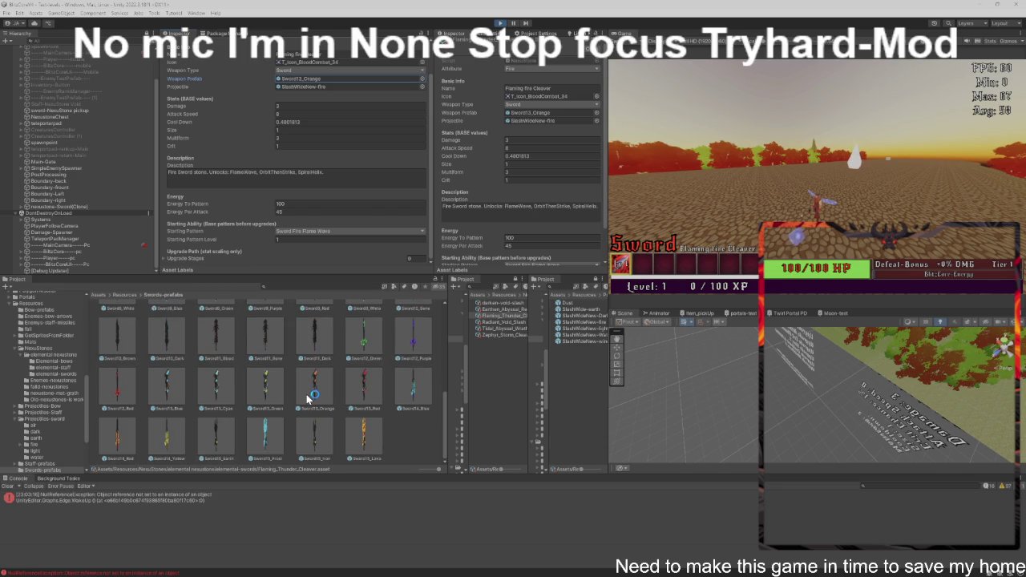
scroll(311, 398, "up", 1)
scroll(310, 399, "down", 1)
double_click(310, 401)
Step: Filter the Hierarchy for Sword13_Orange, stop the game, and bring ItemPickup.cs forward in VS Code
scroll(220, 126, "up", 1)
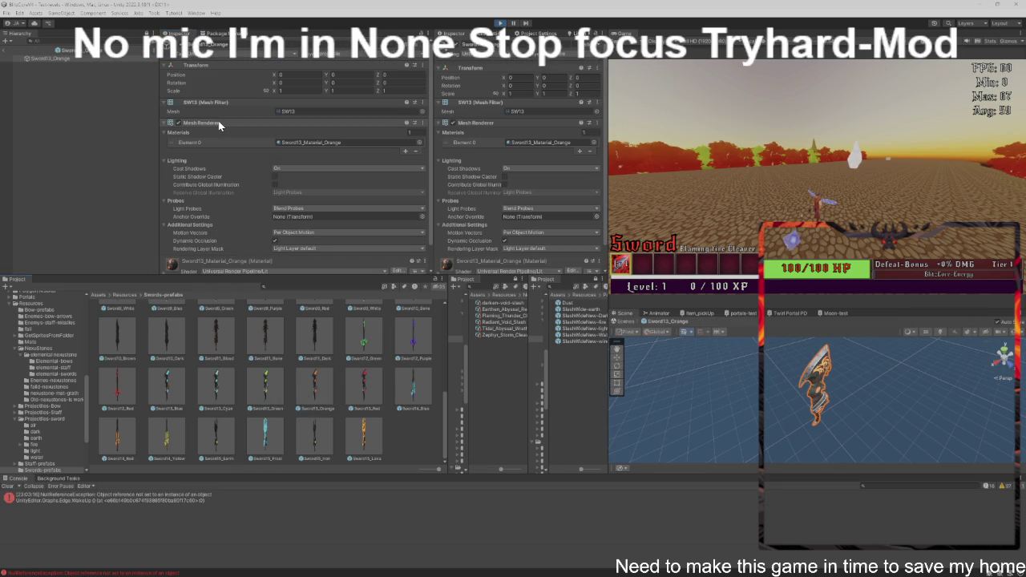
left_click(212, 44)
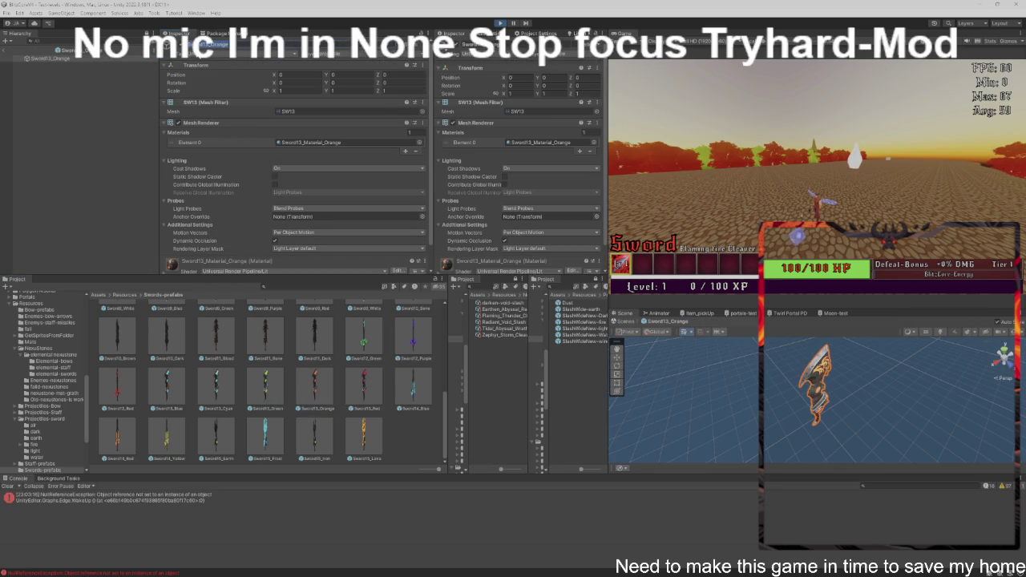
left_click(4, 51)
left_click(48, 40)
type("Sword13_Orange")
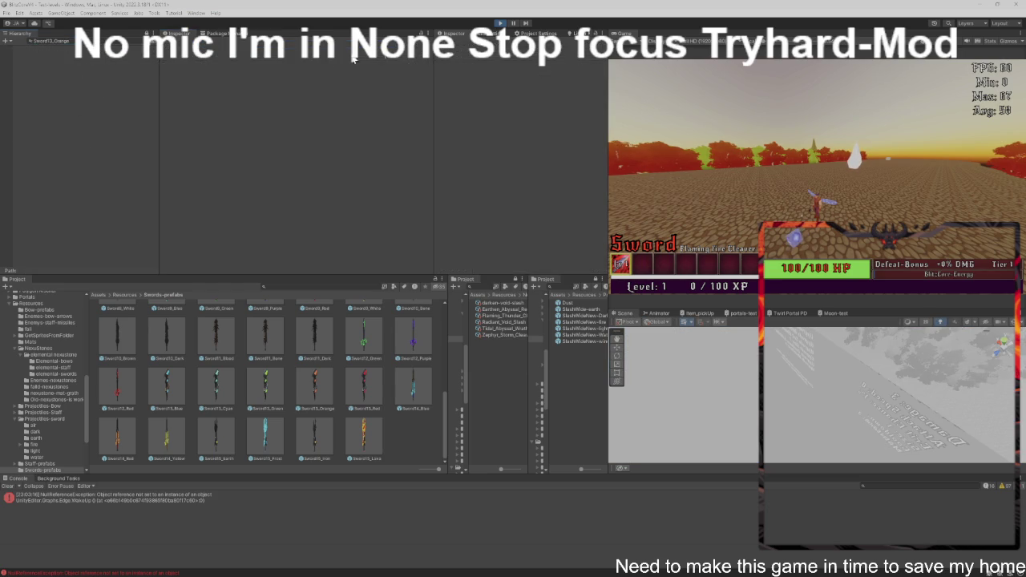
left_click(498, 24)
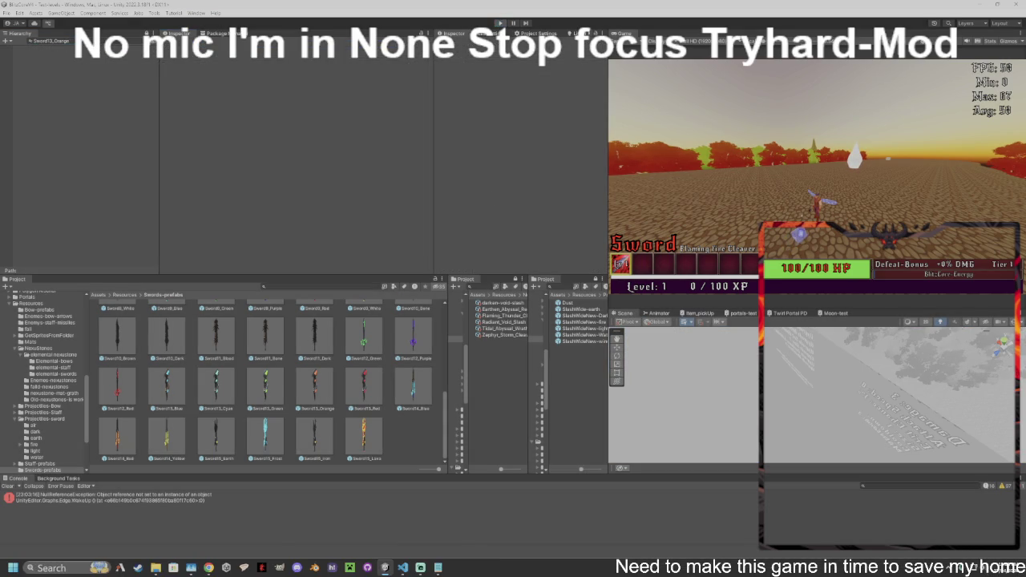
left_click(404, 570)
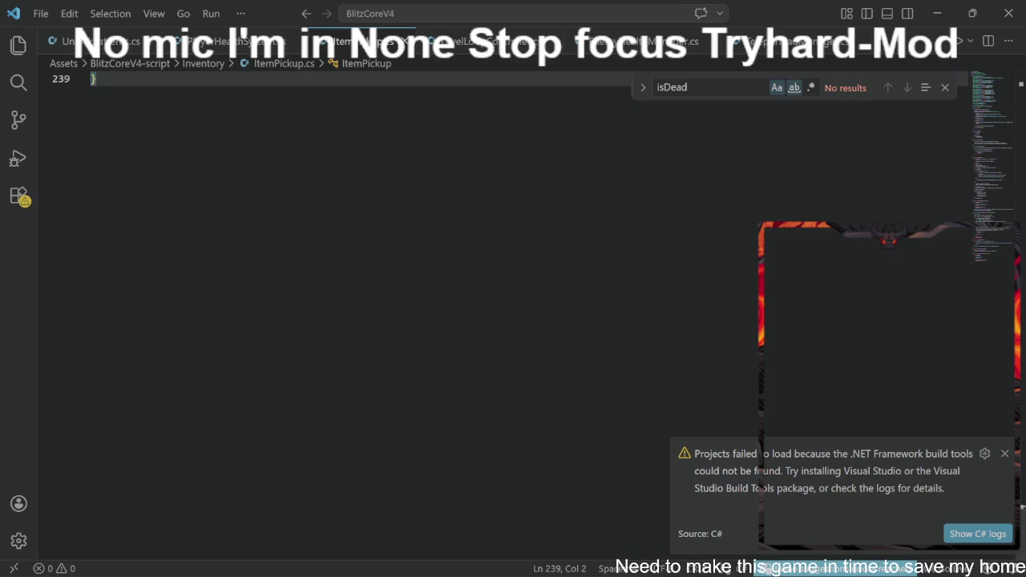
Step: Review PickUpItem and SpawnWeaponPickupVisual in ItemPickup.cs, then select the whole 7160-character file
scroll(503, 261, "up", 5)
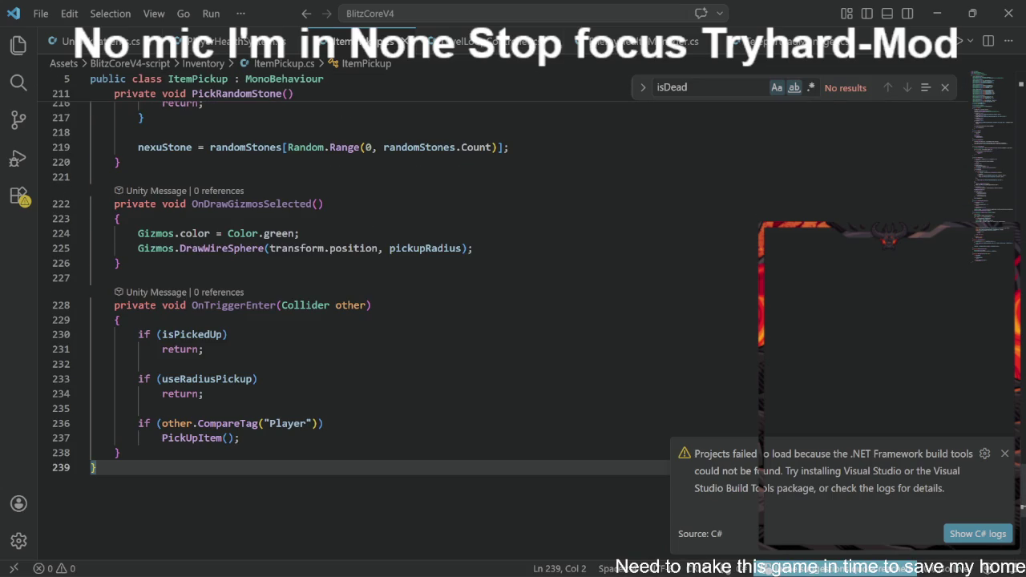
scroll(377, 320, "up", 11)
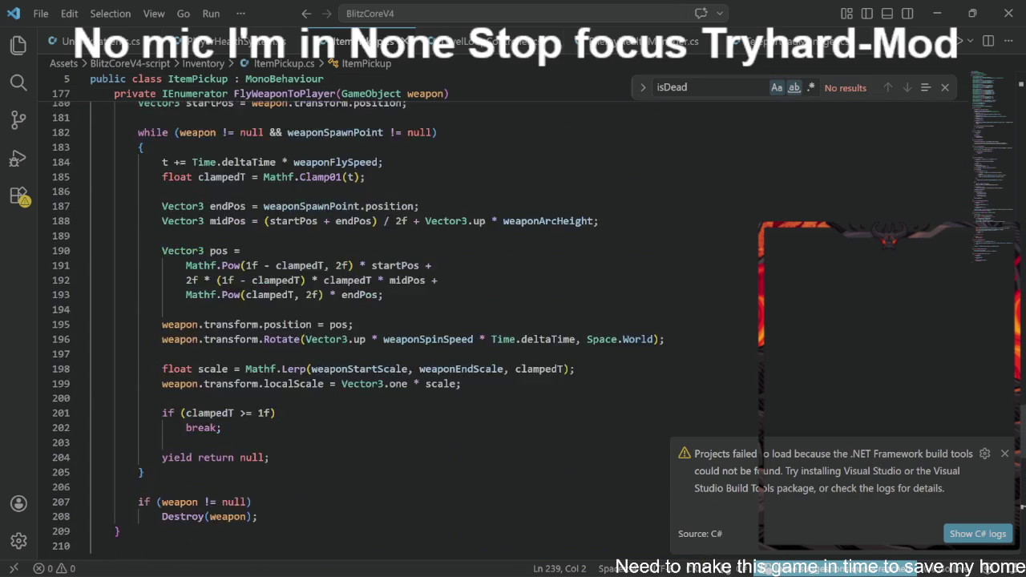
scroll(376, 321, "up", 8)
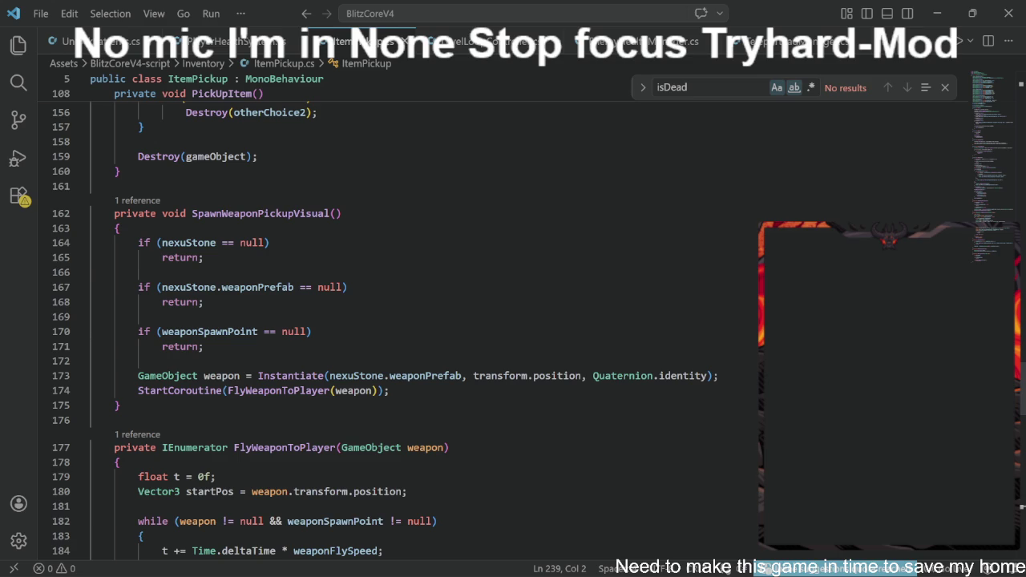
scroll(481, 320, "up", 8)
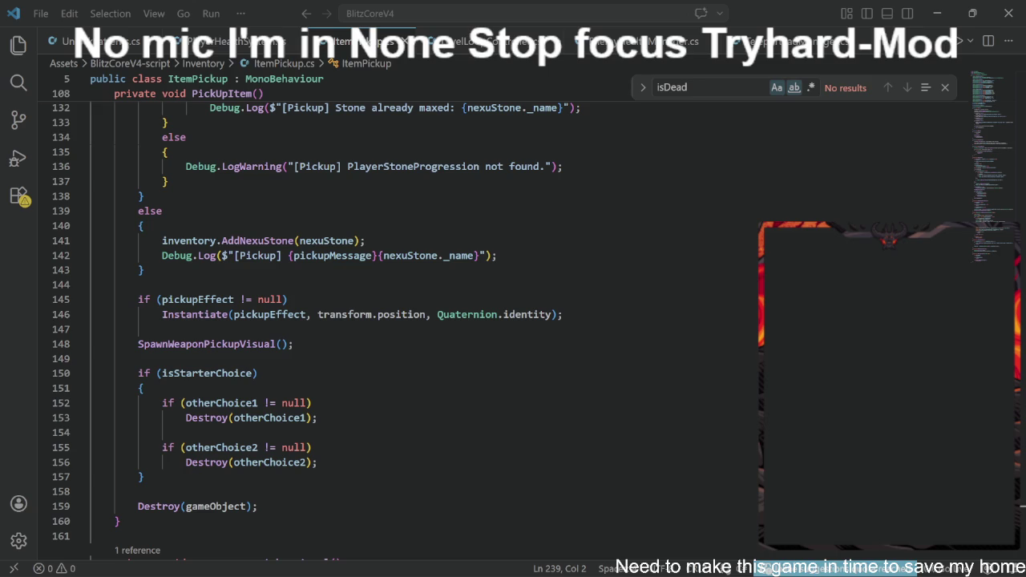
key("ctrl+a")
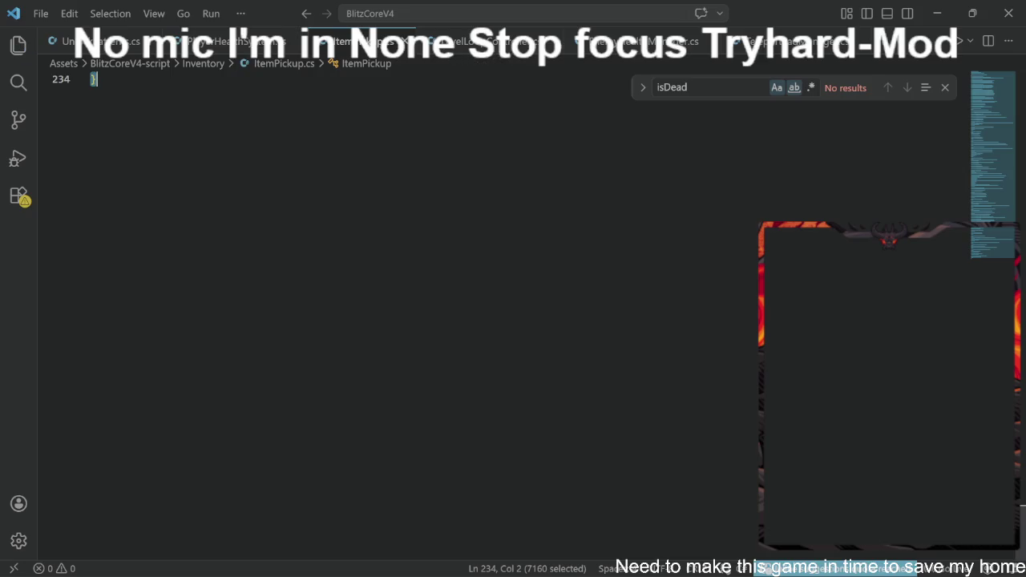
Step: Leave Visual Studio Code with ItemPickup.cs finished and return to the Unity Editor
key("alt+Tab")
key("alt+Tab")
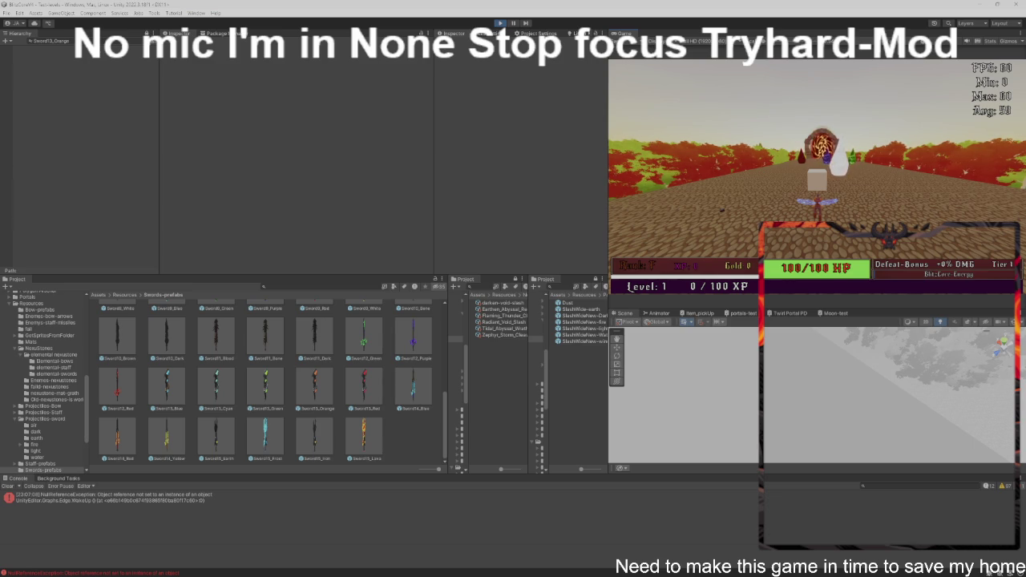
Step: Walk the player forward, try the sword and radiant slash attacks, then stop Play mode
key("w")
key("w")
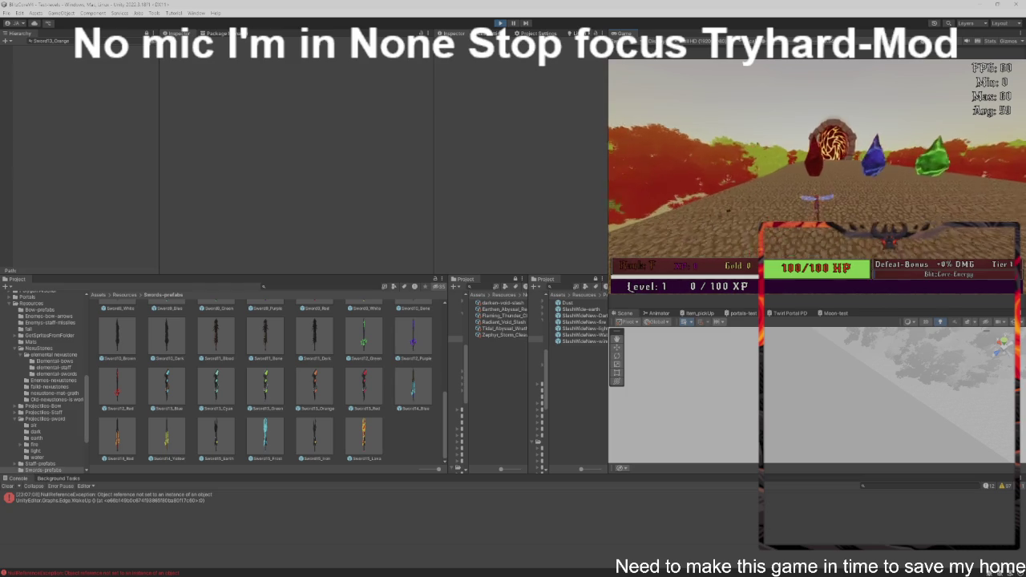
key("1")
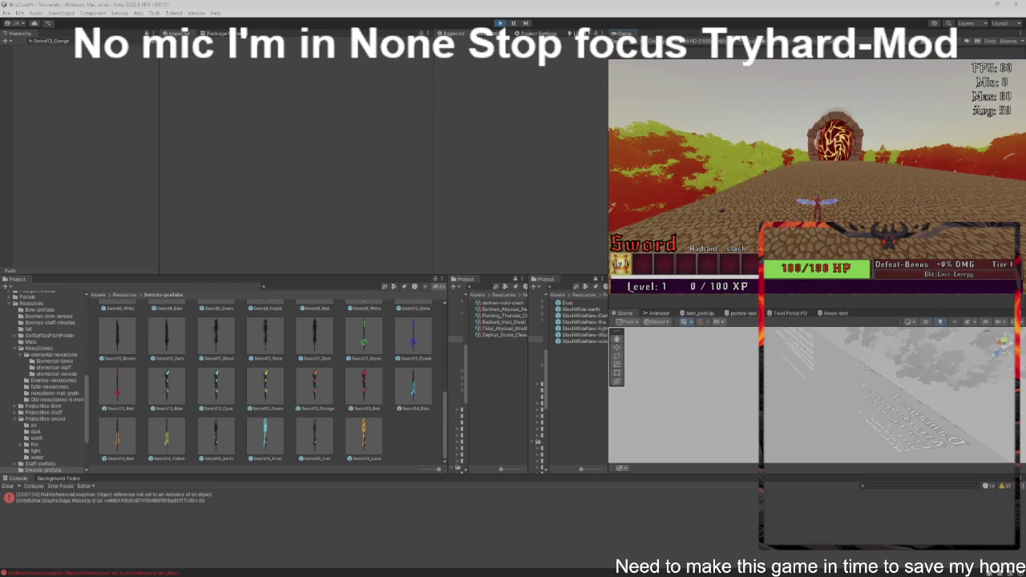
left_click(817, 181)
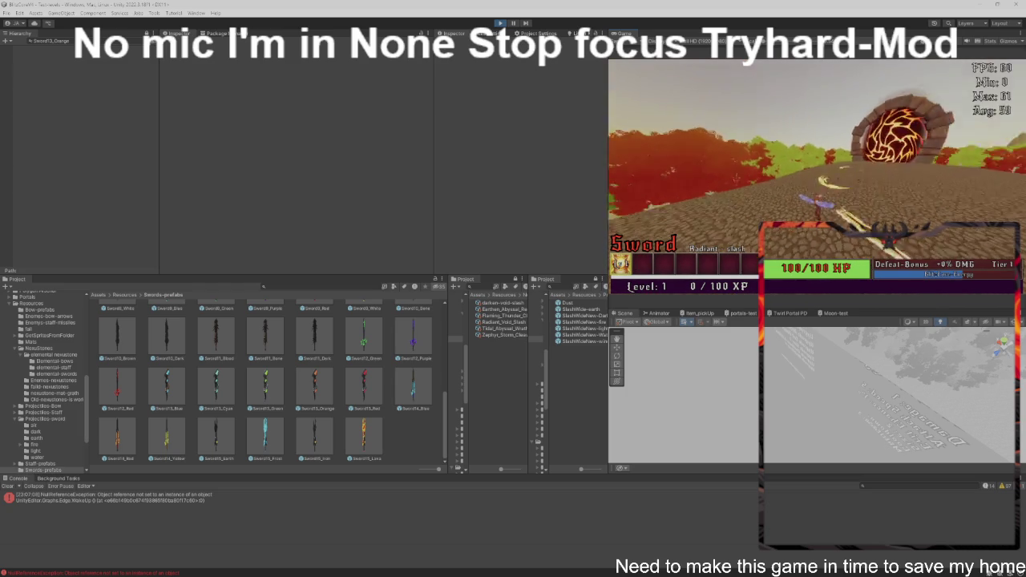
key("ctrl+p")
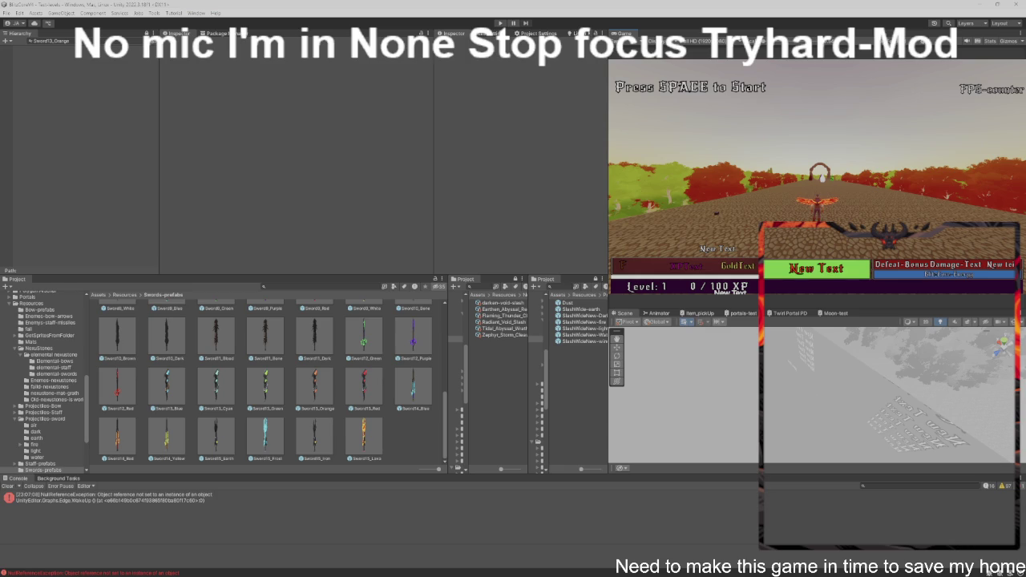
left_click(402, 568)
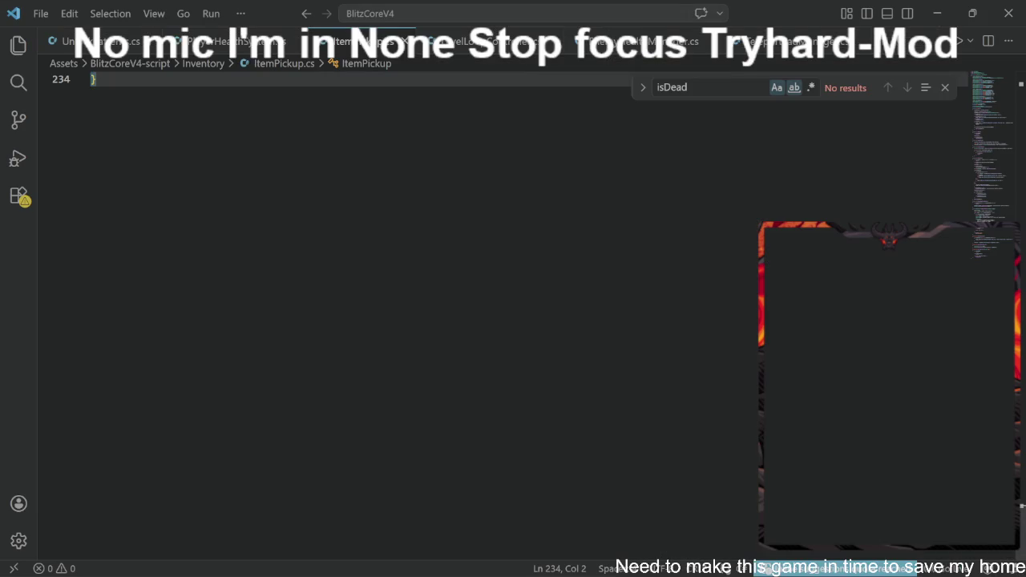
Step: Replace all of ItemPickup.cs with the new code, return to Unity, and start Play mode
key("ctrl+a")
key("ctrl+v")
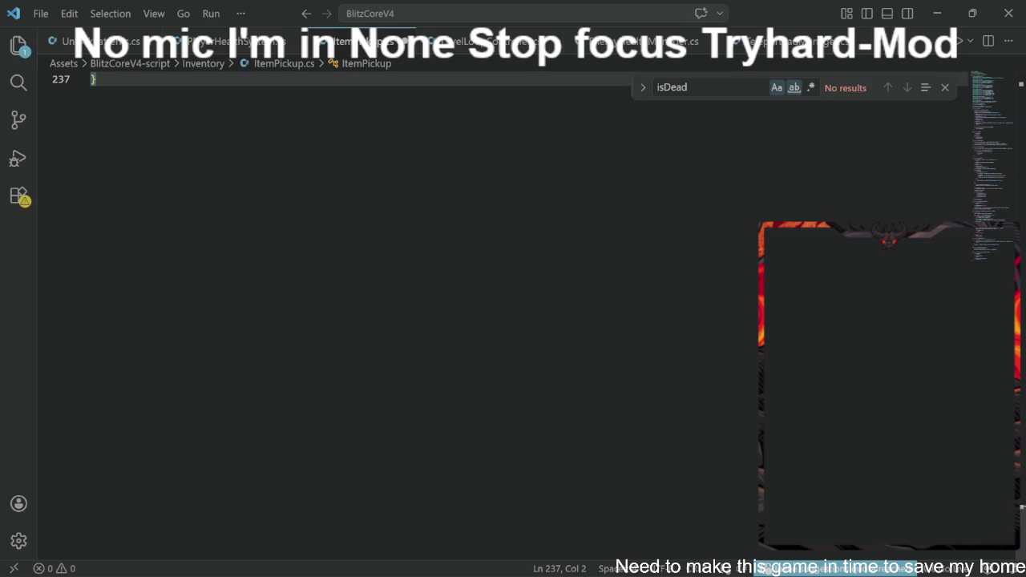
key("alt+Tab")
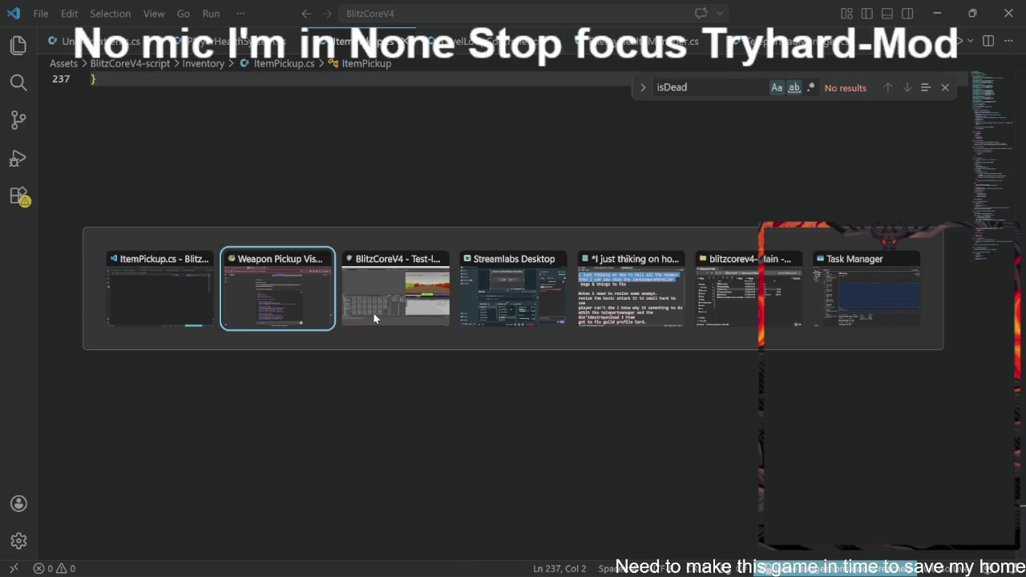
left_click(374, 313)
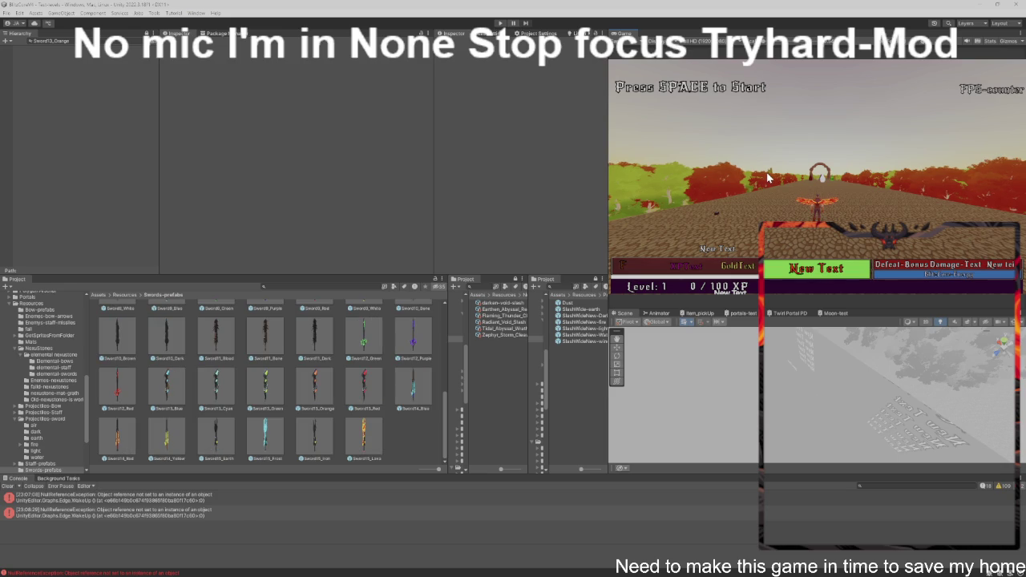
key("ctrl+p")
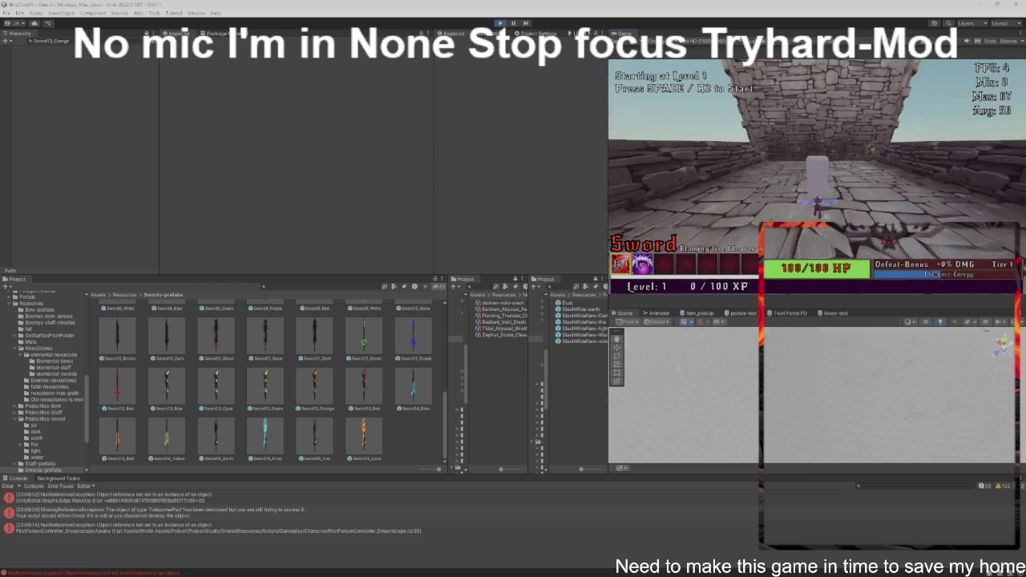
Step: Start Level 1 with Space, clear it, then continue to the next stage
key("space")
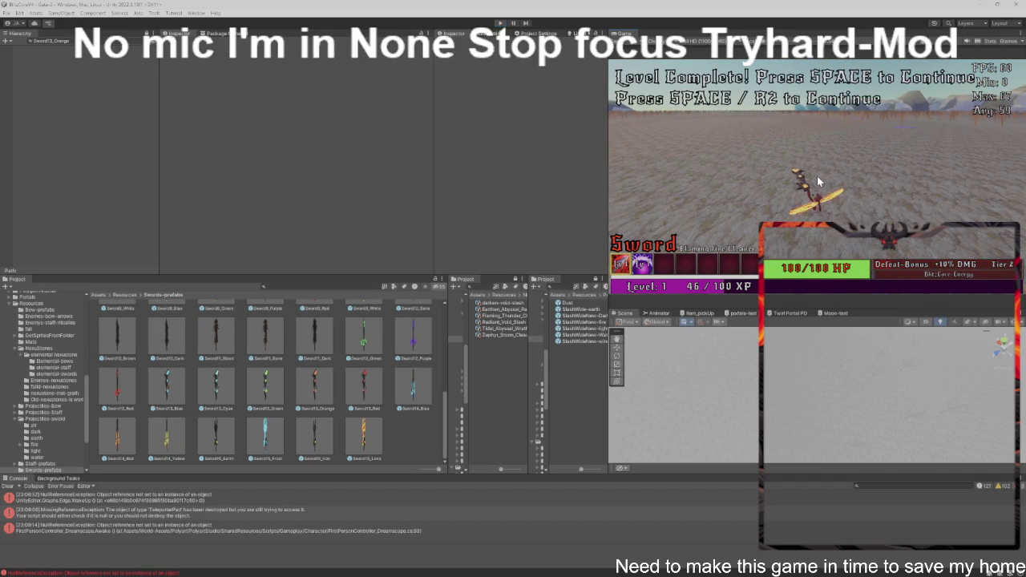
key("space")
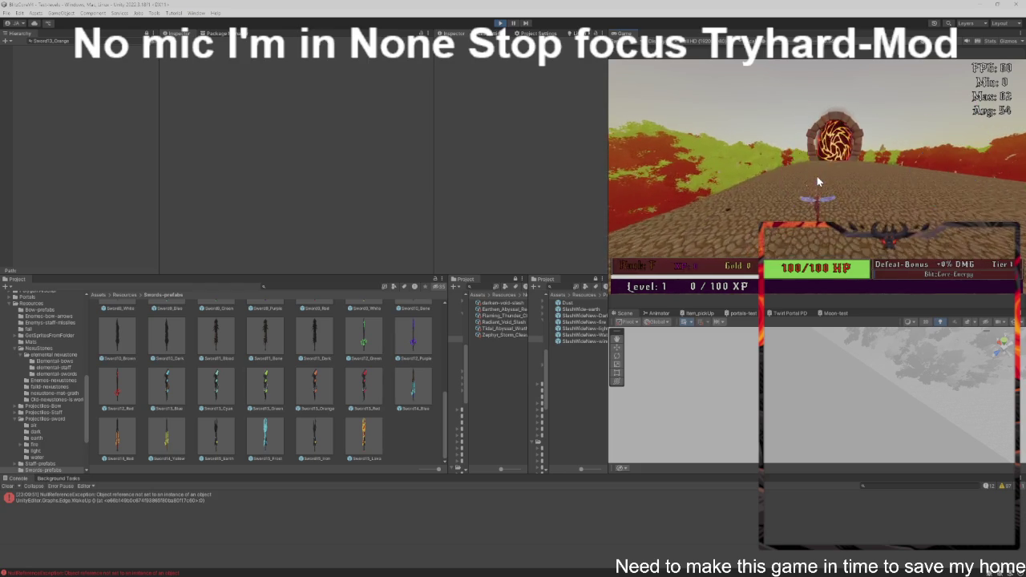
Step: Try the Flaming Fire Cleaver slash, stop Play mode, and go to ItemPickup.cs in VS Code
left_click(816, 181)
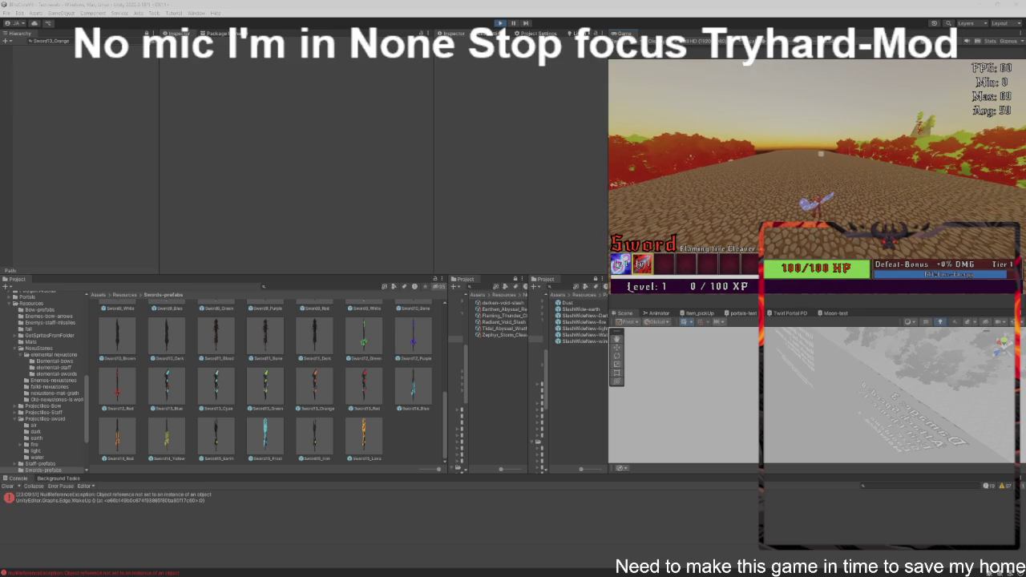
left_click(499, 22)
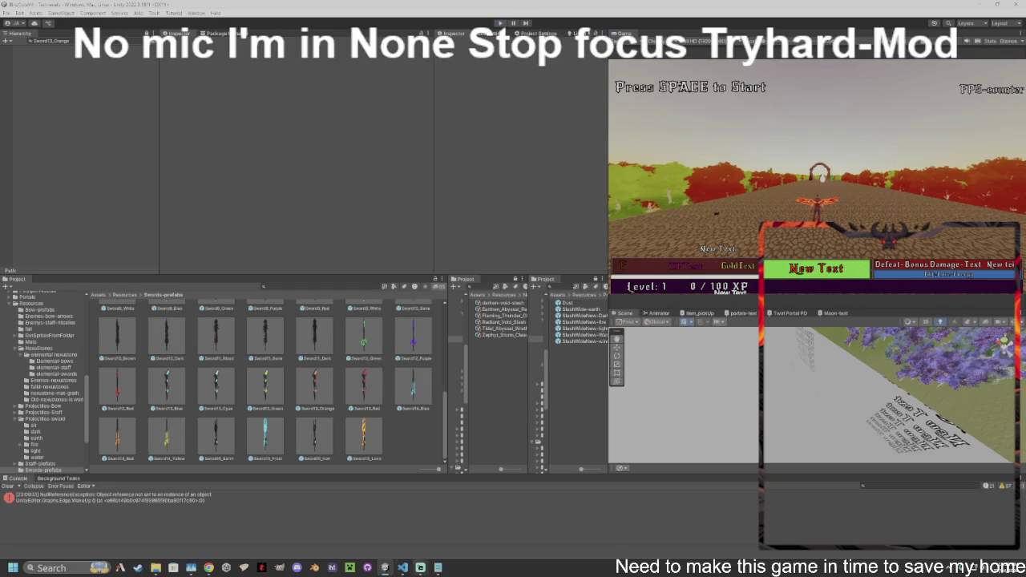
key("alt+Tab")
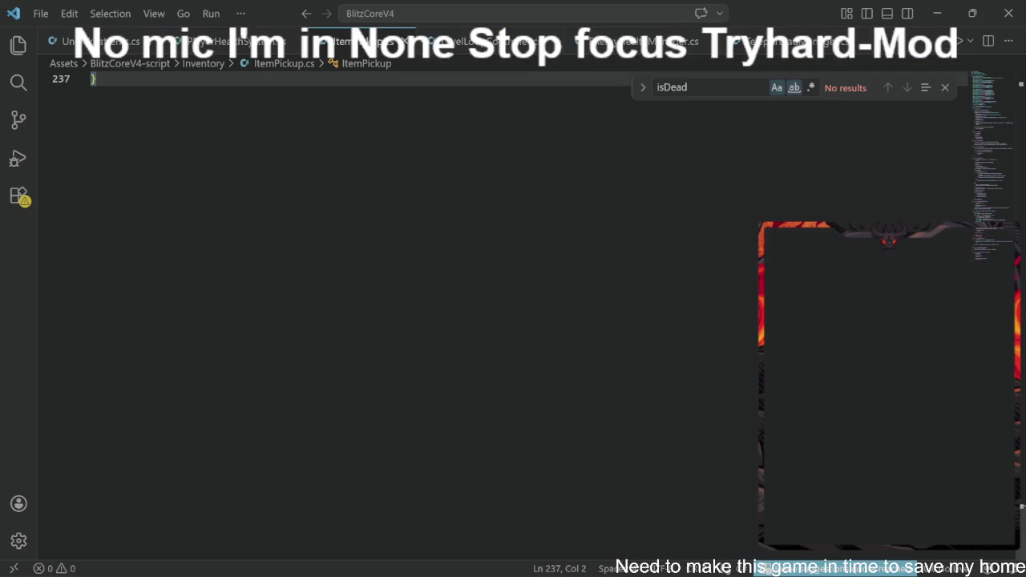
Step: Overwrite ItemPickup.cs with the new code ending at line 239, save it, and return to Unity
key("ctrl+a")
left_click(465, 259)
key("alt+Tab")
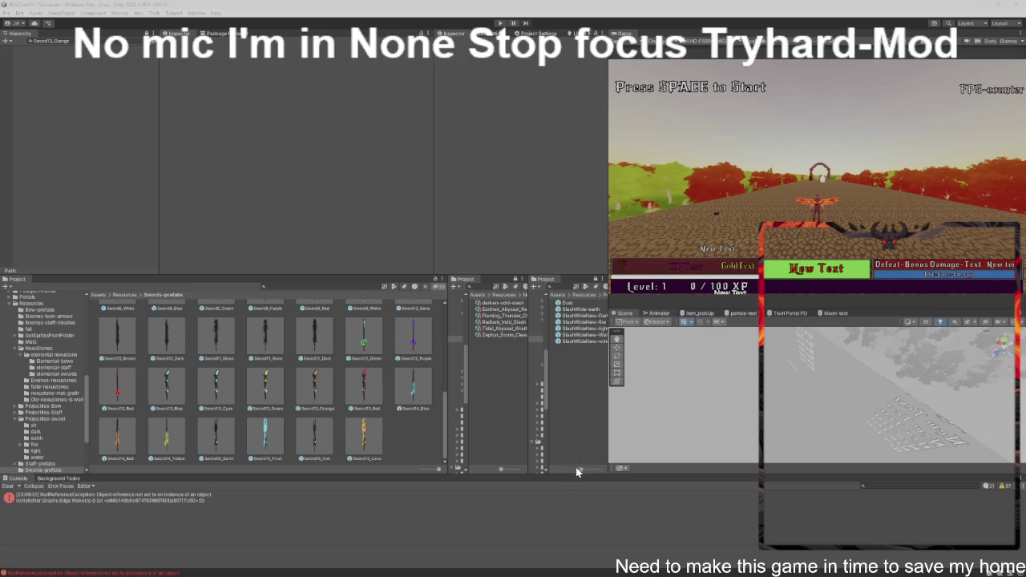
key("alt+Tab")
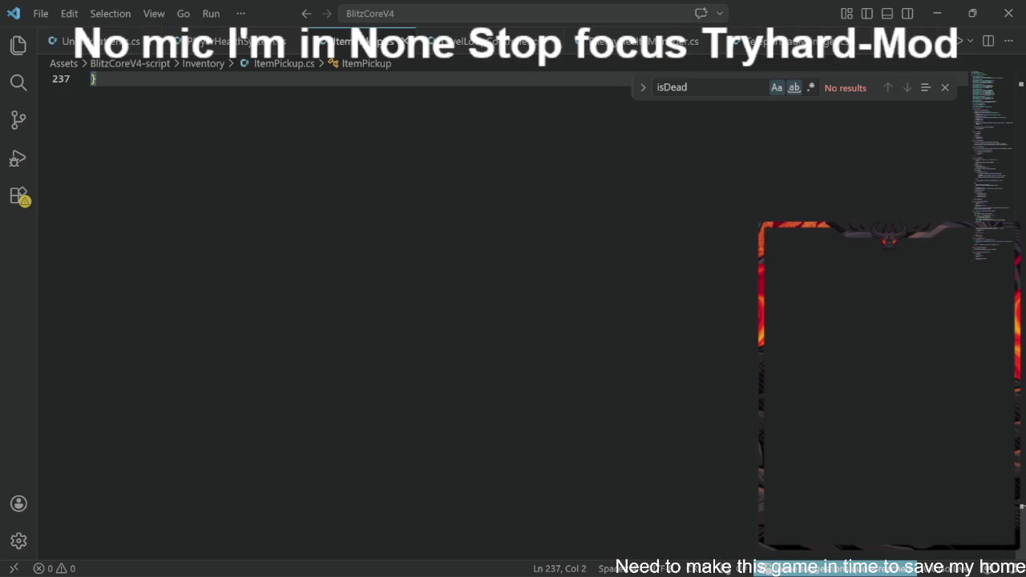
key("ctrl+a")
key("ctrl+s")
key("ctrl+v")
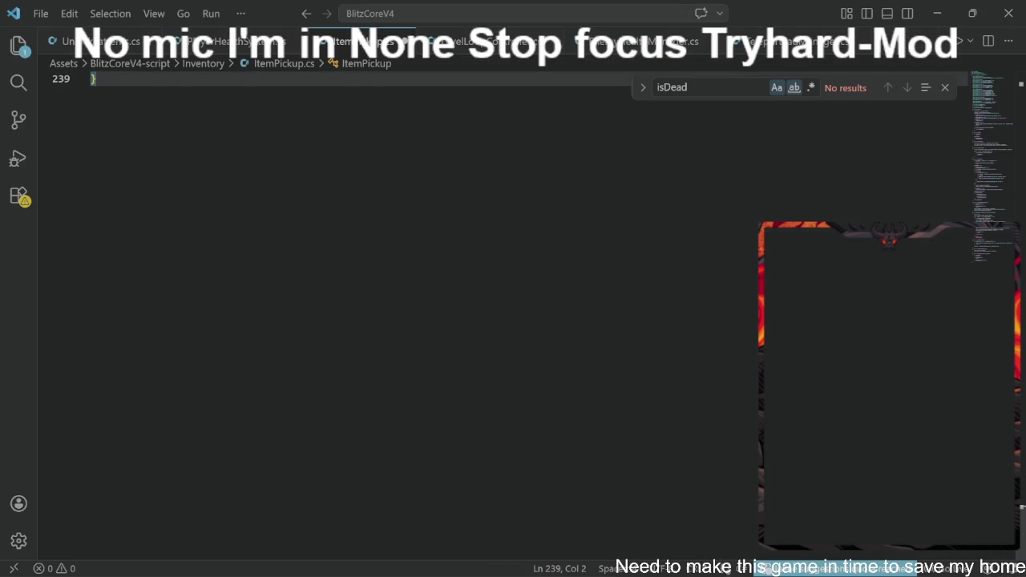
key("ctrl+s")
key("alt+Tab")
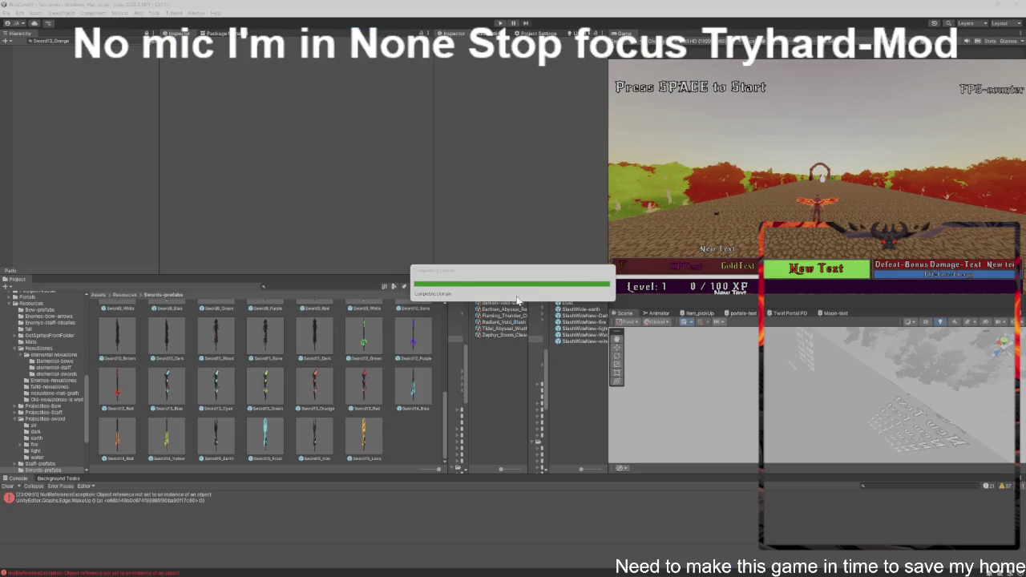
Step: Wait while Unity reloads its script domain with the 239-line ItemPickup.cs
mouse_move(445, 557)
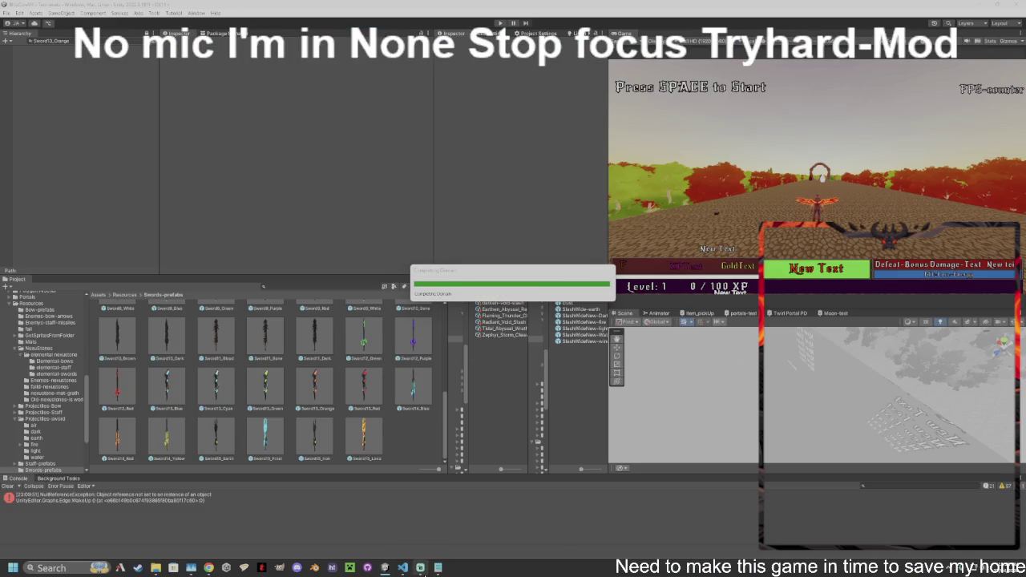
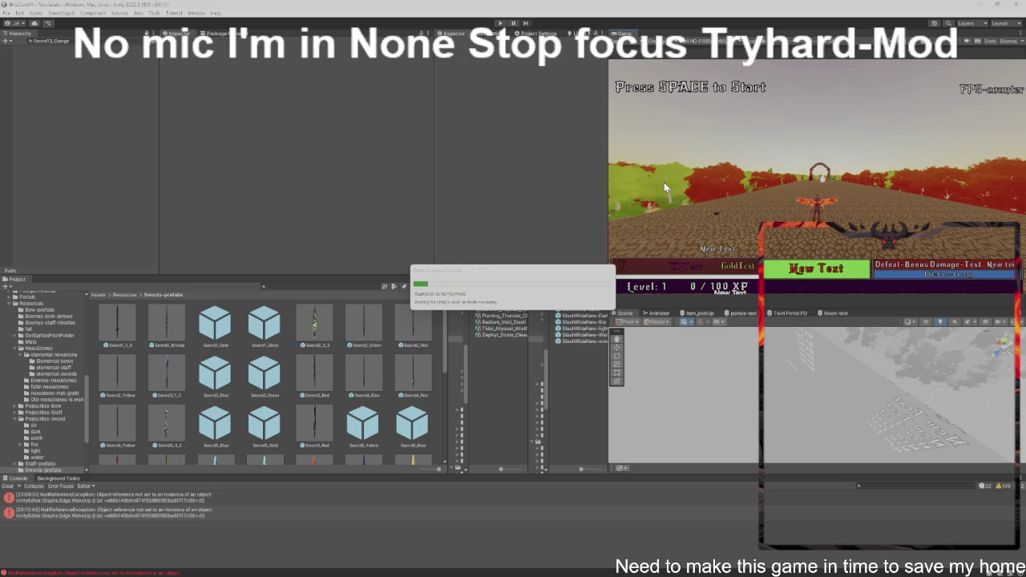
Step: Run the Test-levels scene in Play mode with the Level 1 player at 100/100 HP, then release the cursor
key("ctrl+p")
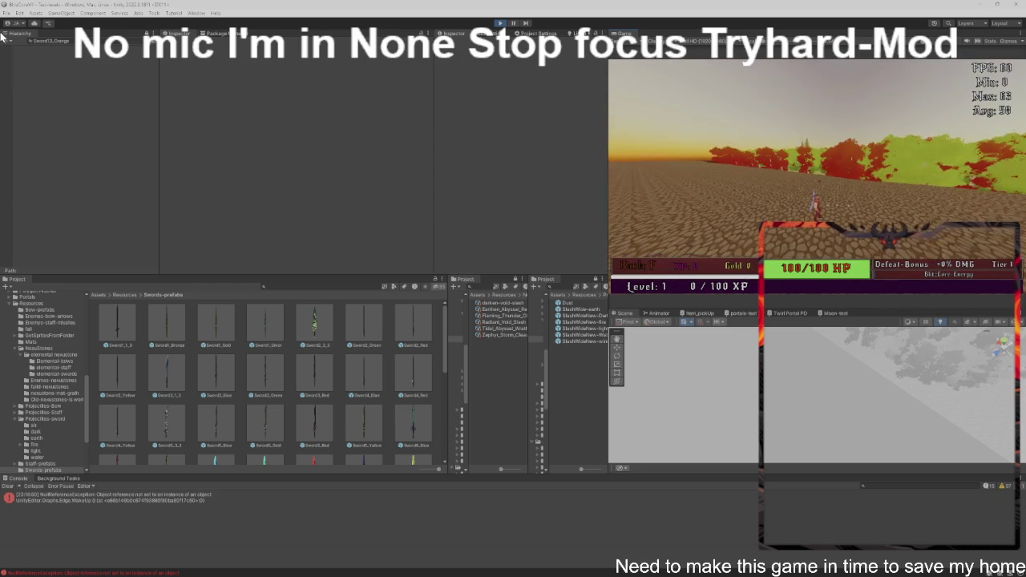
key("Escape")
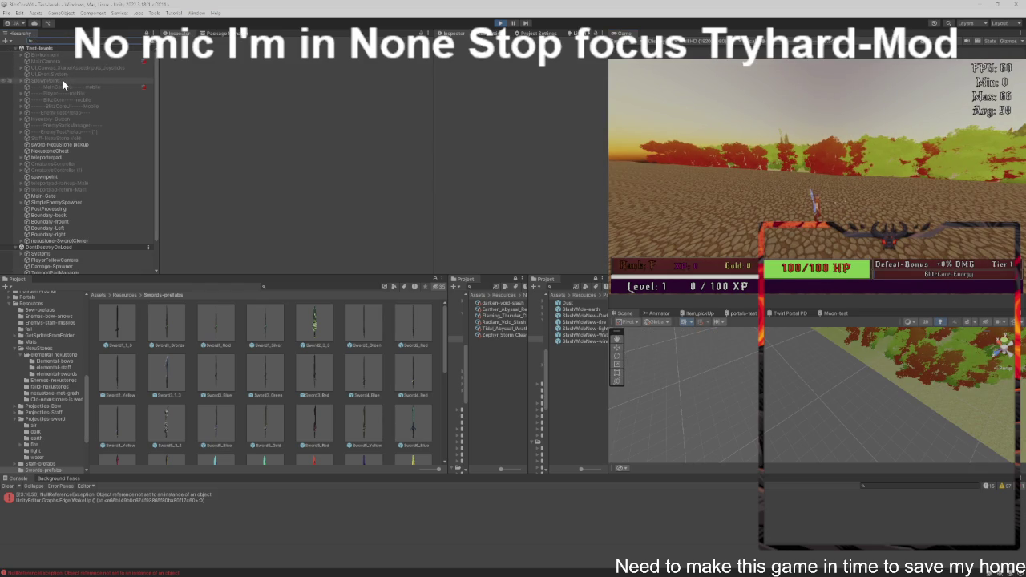
Step: Play the running game briefly, then exit Play mode back to the 'Press SPACE to Start' screen
scroll(63, 83, "down", 3)
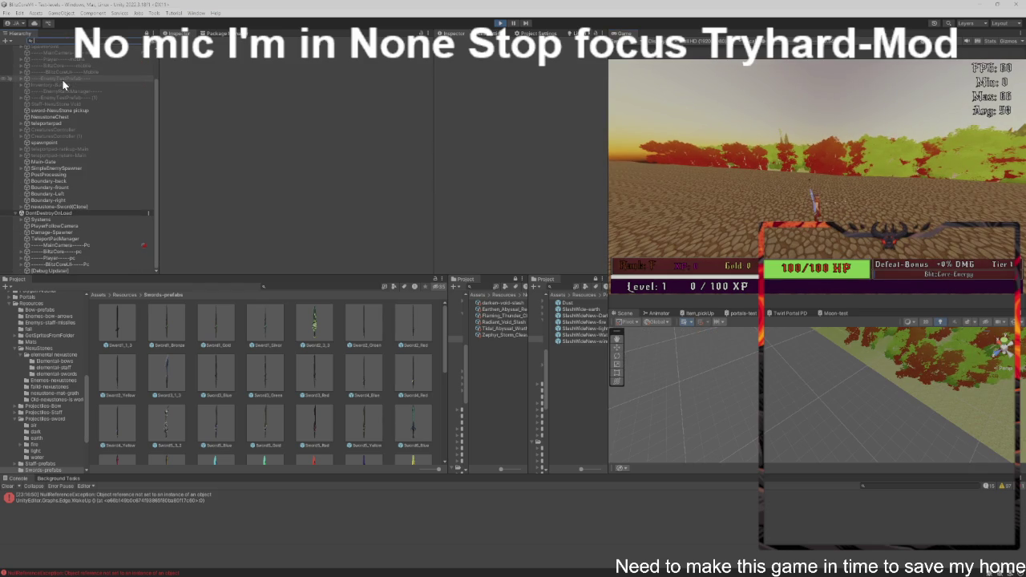
scroll(63, 80, "up", 3)
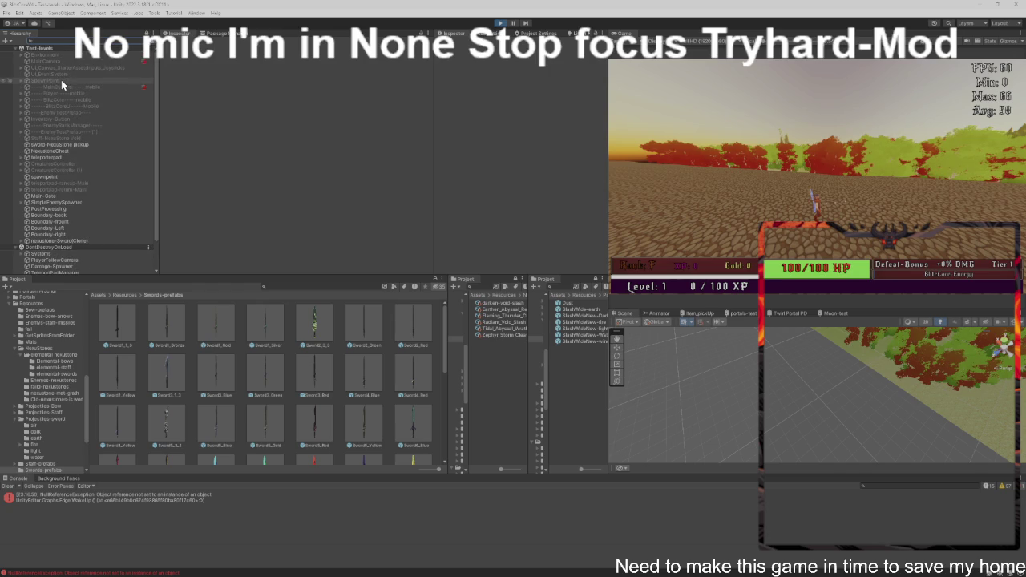
left_click(734, 215)
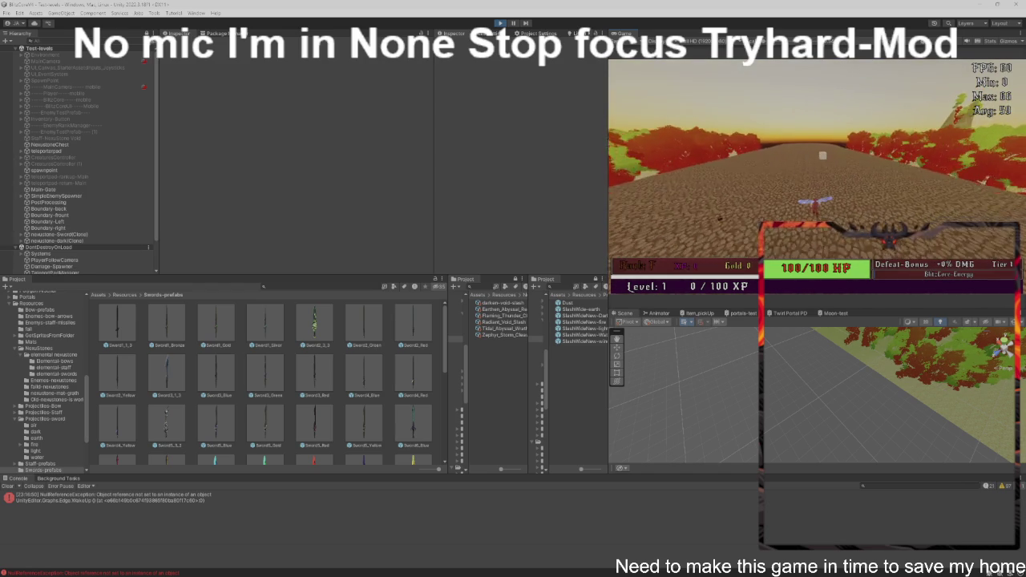
key("ctrl+p")
key("alt+Tab")
key("Tab")
key("Tab")
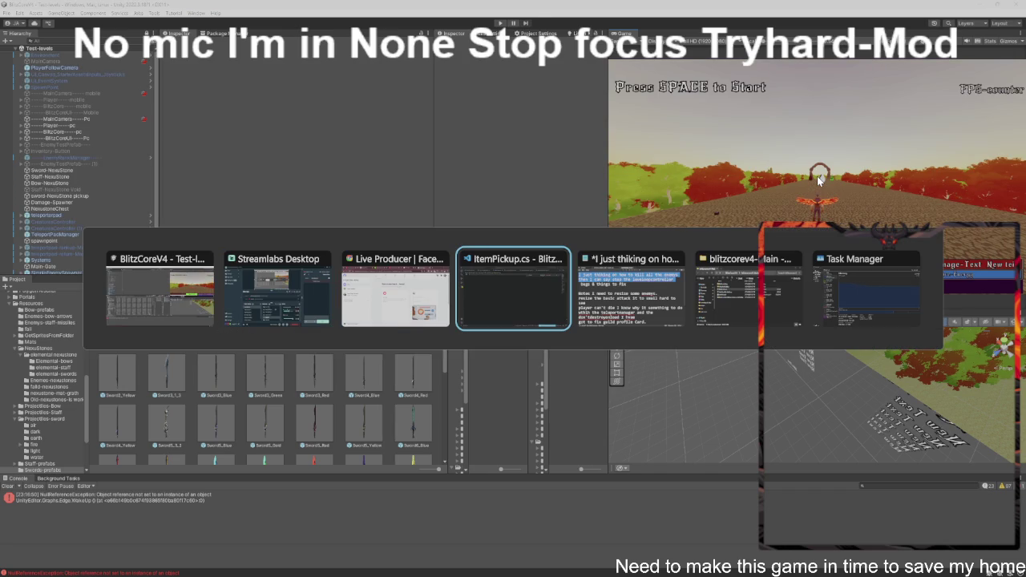
Step: Stay in the Unity editor and select the Staff-NexusStone object in the Hierarchy
key("Tab")
key("Tab")
key("Tab")
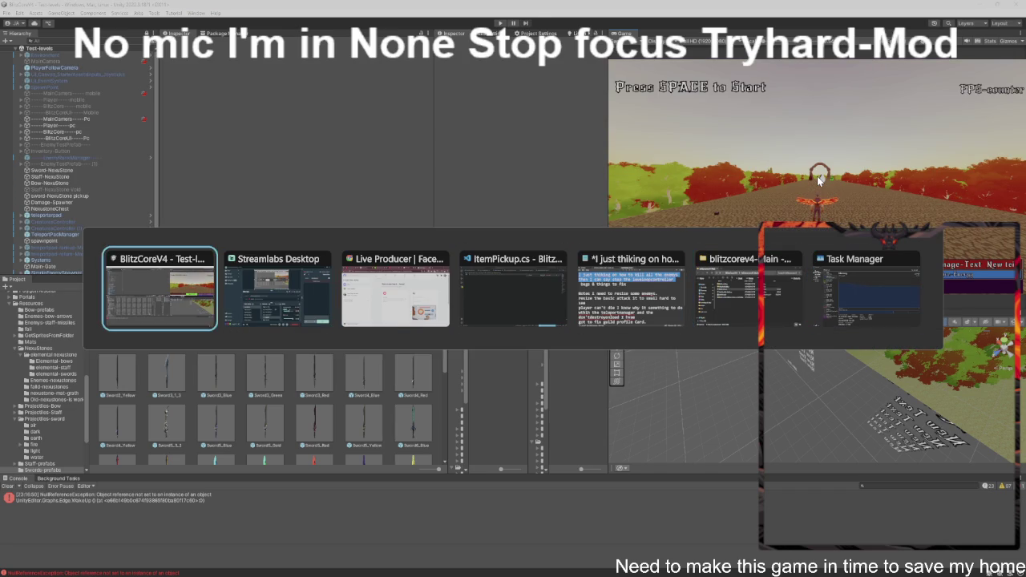
key("Escape")
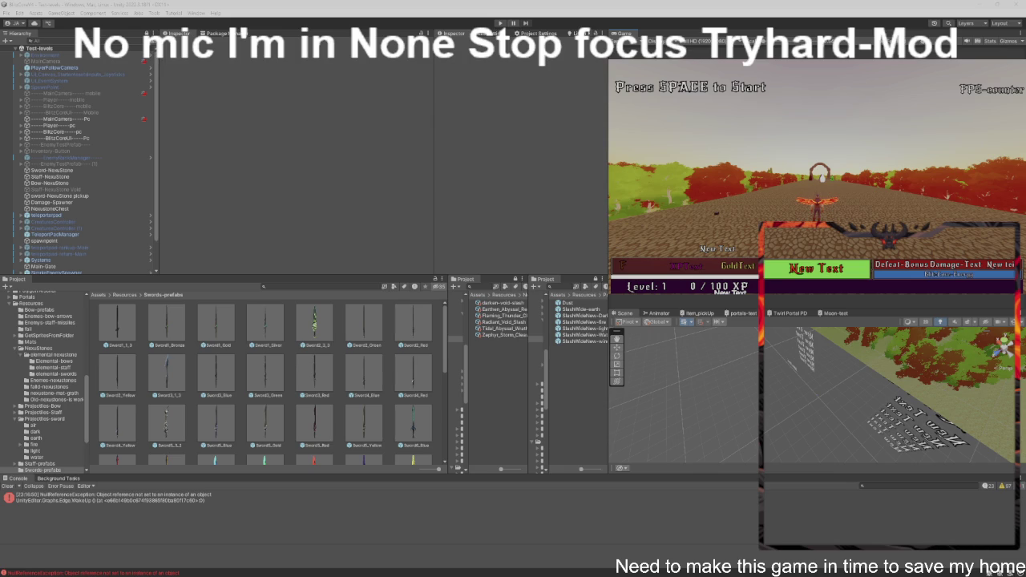
left_click(70, 176)
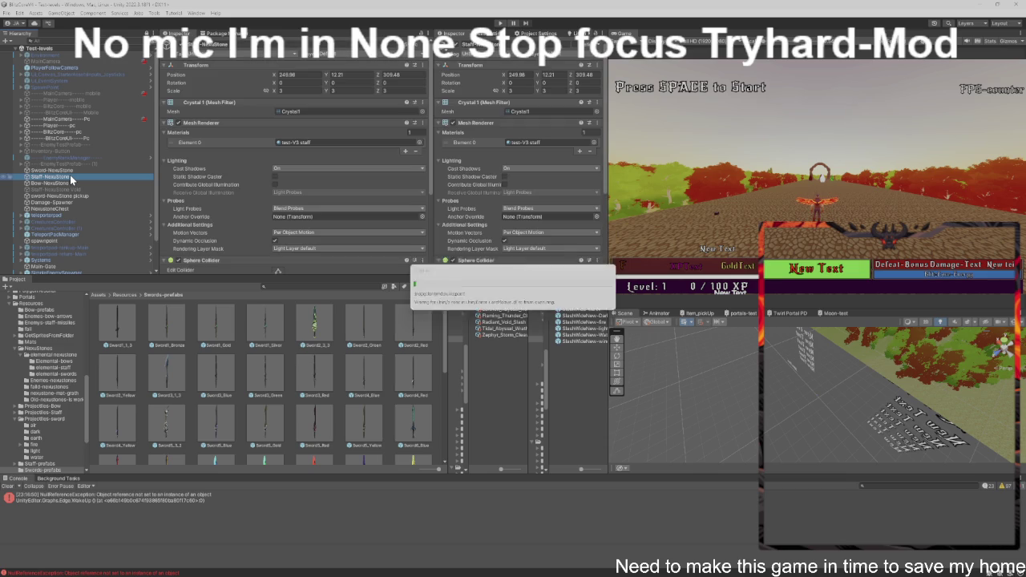
Step: Assign Staff-NexusStone's own transform to Item Pickup's Weapon Spawn Point field
scroll(218, 215, "down", 5)
scroll(220, 216, "down", 3)
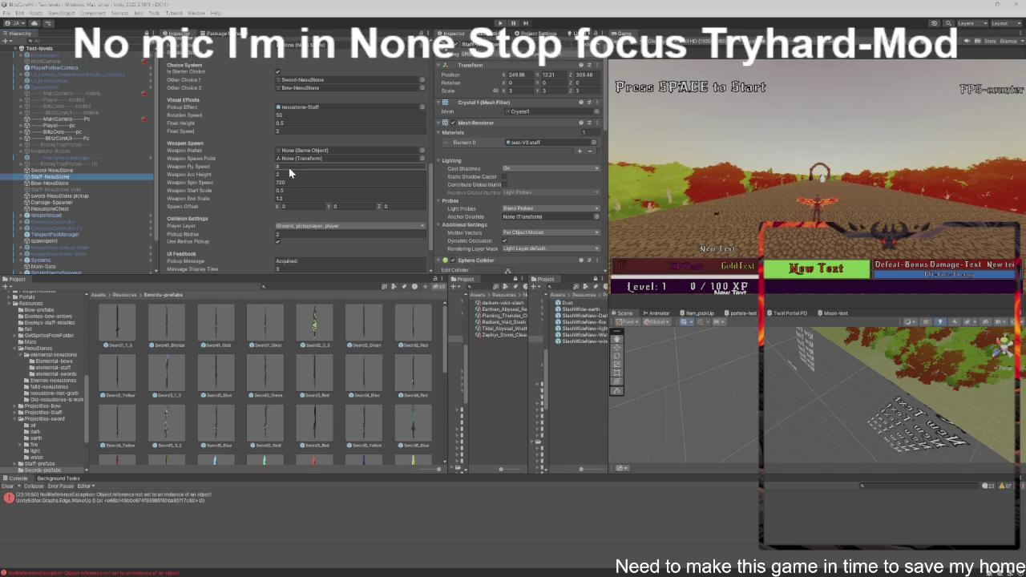
left_click_drag(72, 178, 292, 161)
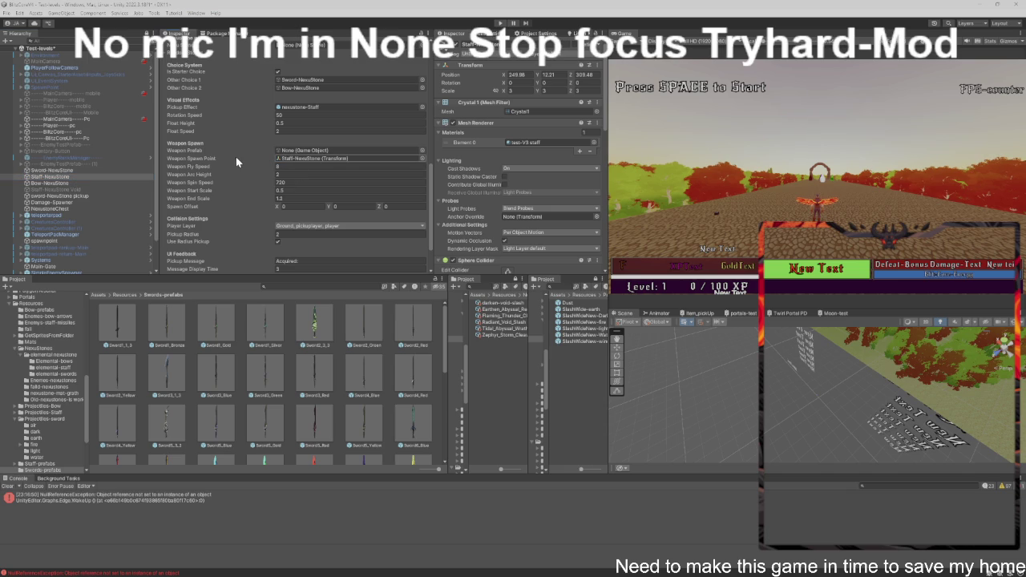
scroll(235, 162, "up", 1)
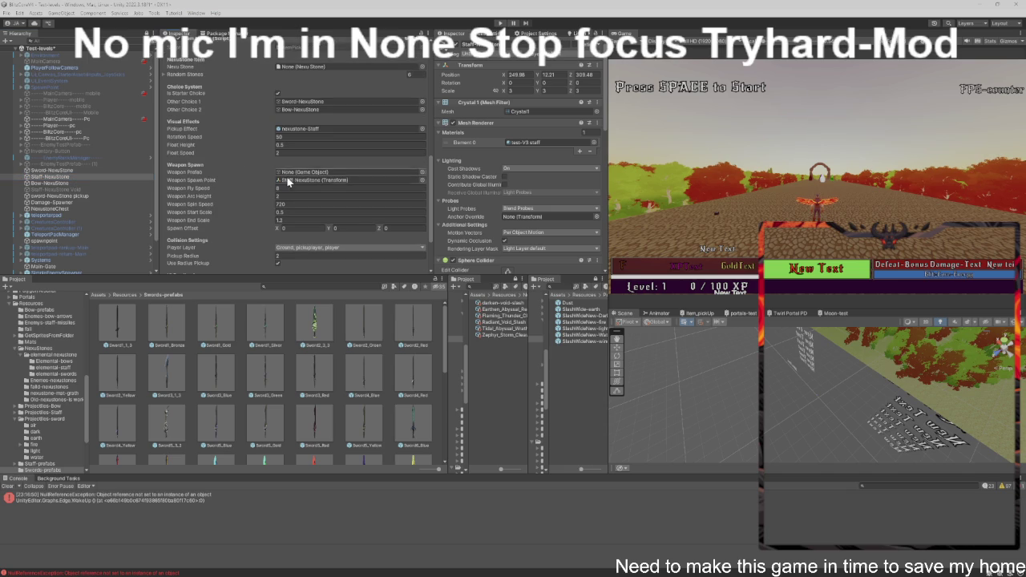